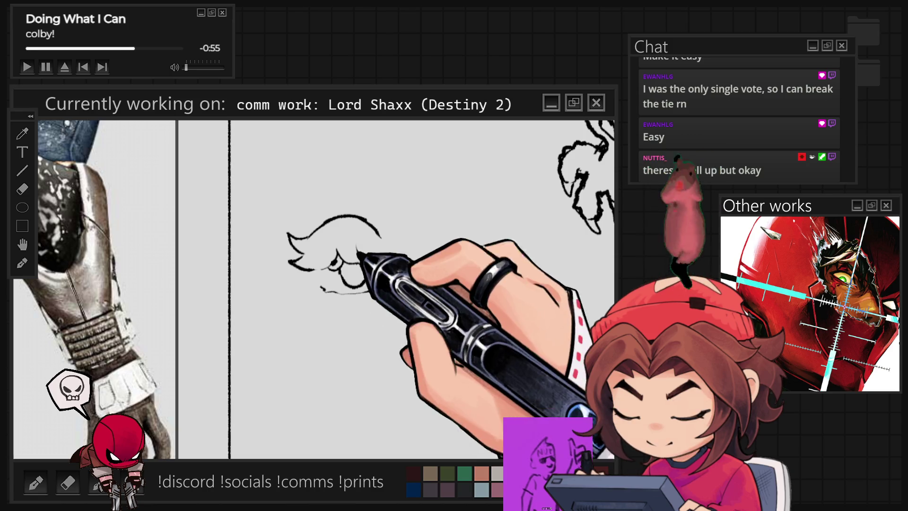
- Draw the head's right-side outline, undoing one misplaced stroke, then add a face mark and left-side hair
drag(384, 233, 393, 265)
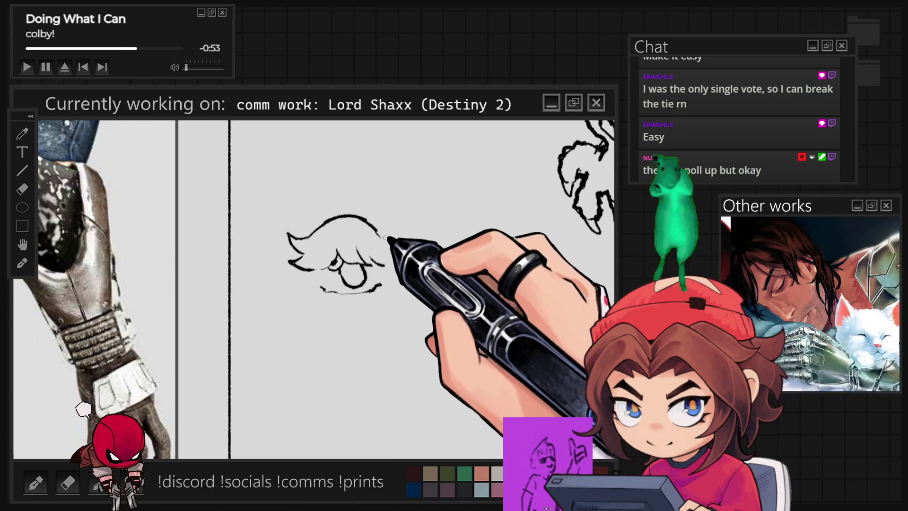
key(ctrl+z)
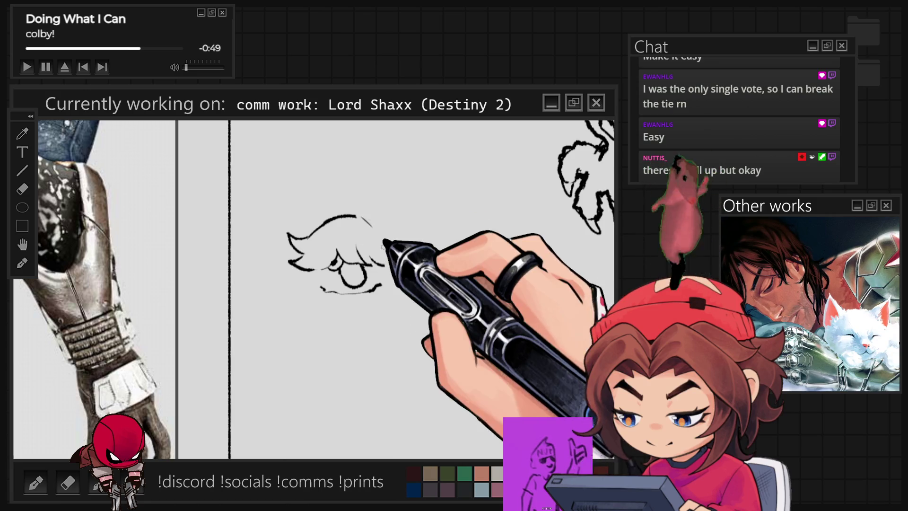
drag(355, 215, 401, 273)
mouse_move(320, 319)
mouse_down()
mouse_move(308, 280)
mouse_move(293, 274)
mouse_move(306, 290)
mouse_up()
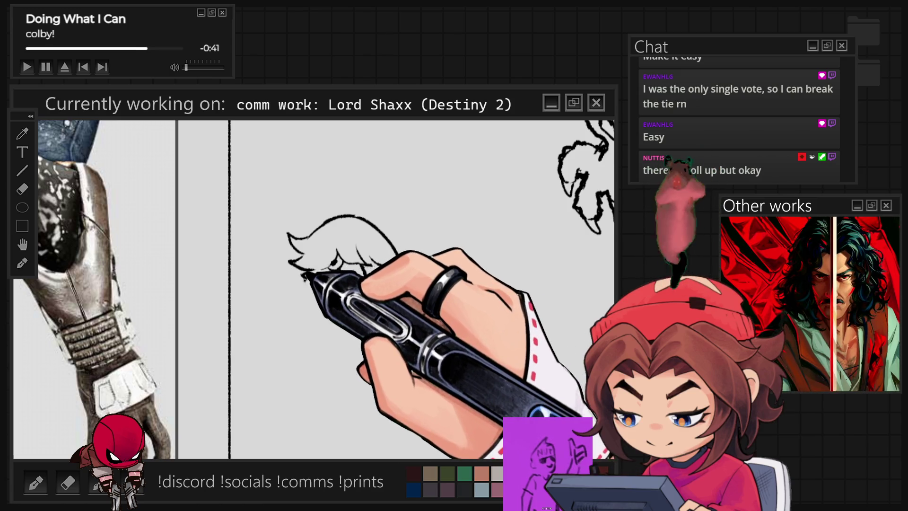
drag(303, 284, 302, 318)
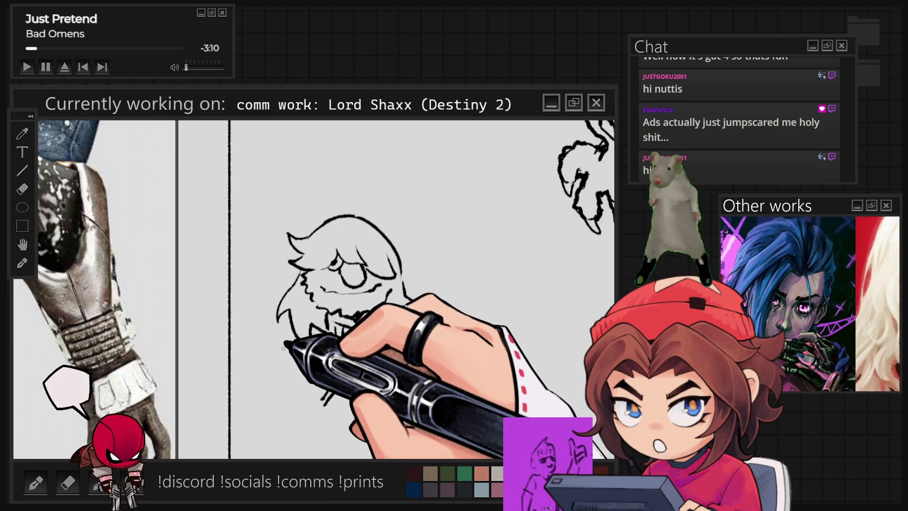
- Ink a short stroke below the head to start the beard and jacket
drag(289, 331, 298, 350)
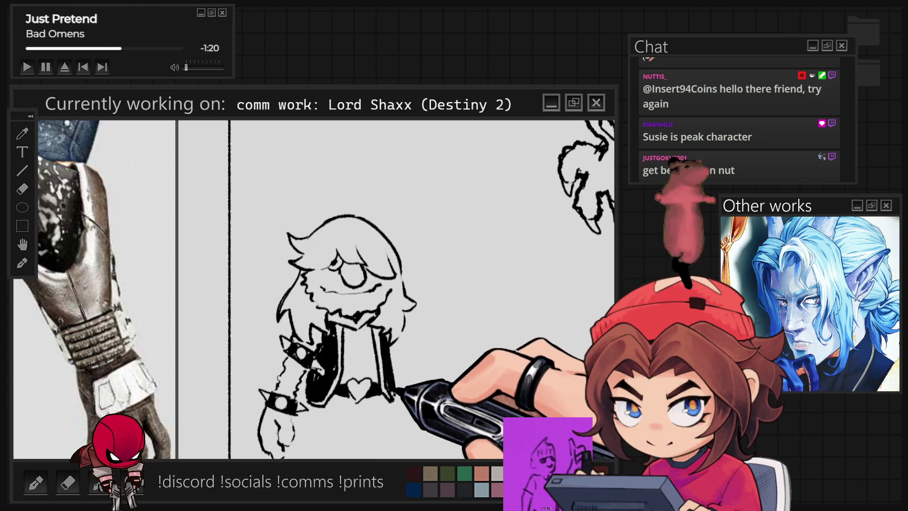
- Draw a leg stroke, pan up to the lower half, and add a ring stud on the sleeve
mouse_move(312, 392)
mouse_down()
mouse_move(341, 419)
mouse_move(370, 404)
mouse_up()
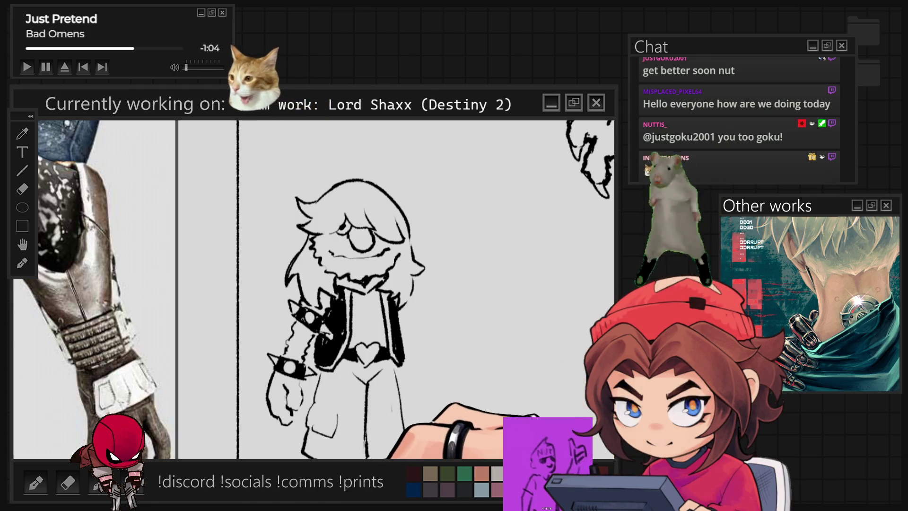
drag(377, 386, 393, 343)
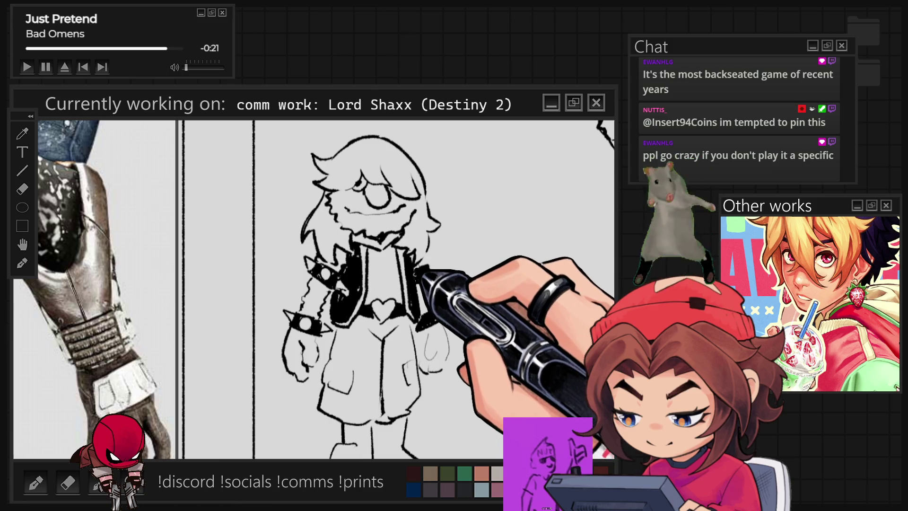
drag(419, 271, 419, 272)
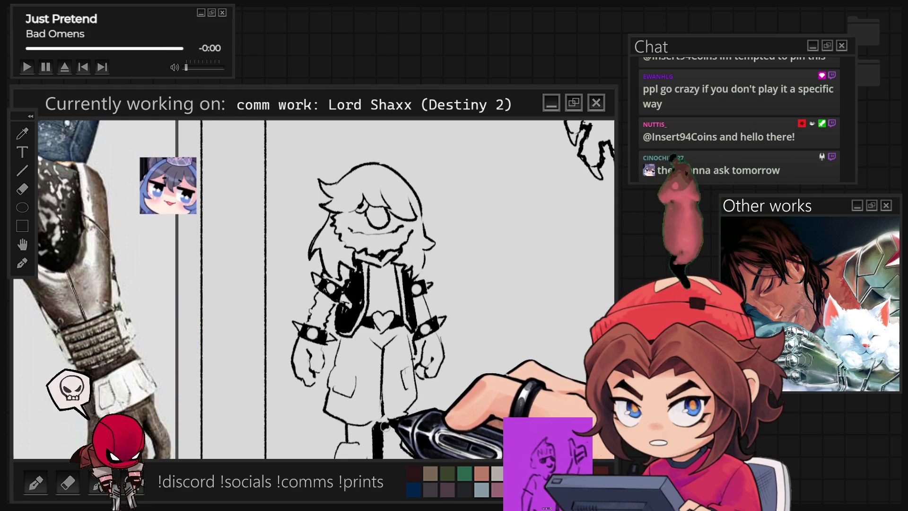
- Scribble solid black into the bottom of the legs and the boots, zooming out to check
drag(379, 454, 393, 425)
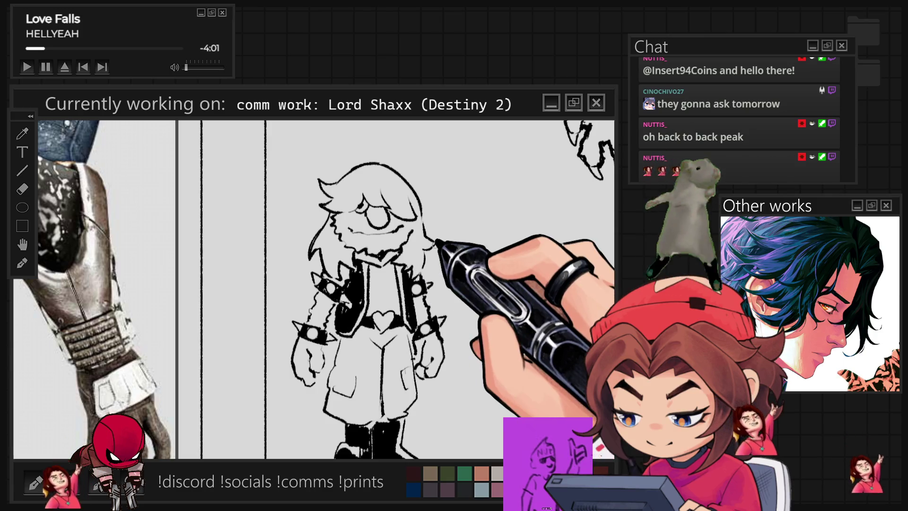
key(ctrl+minus)
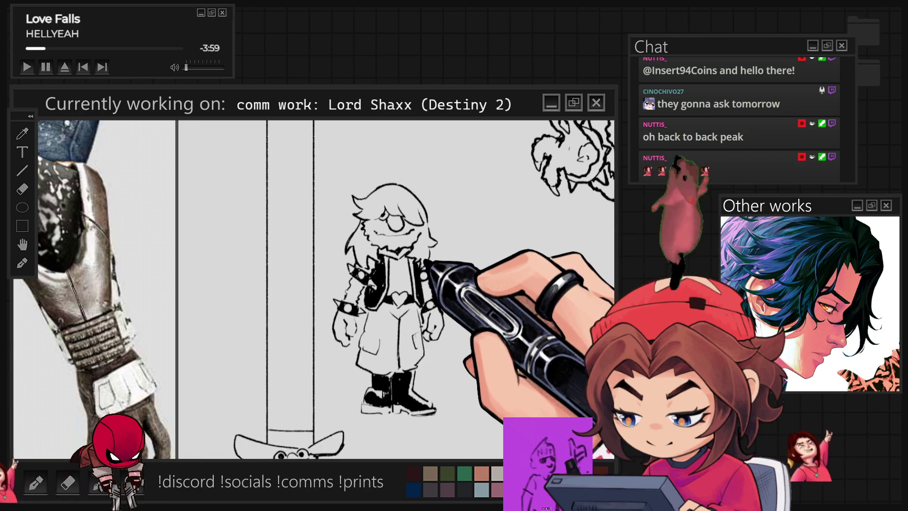
scroll(398, 262, up, 2)
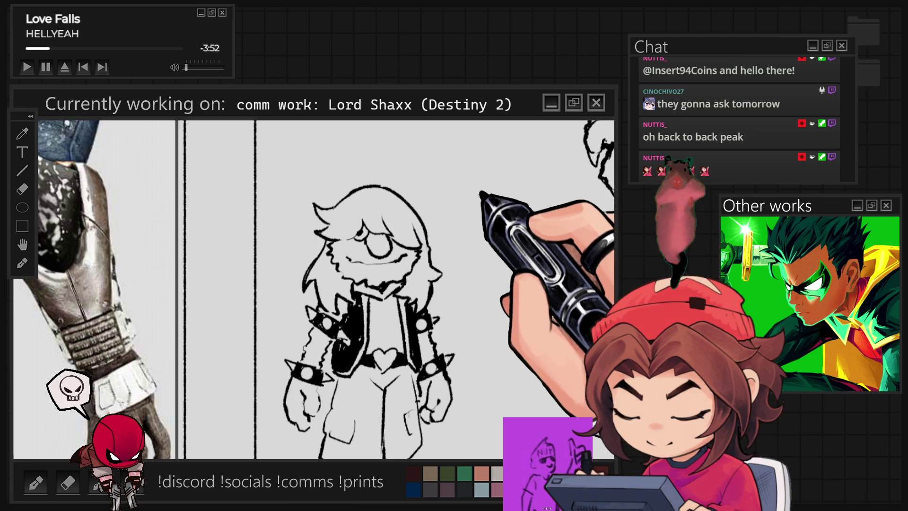
scroll(397, 289, down, 3)
scroll(469, 402, up, 2)
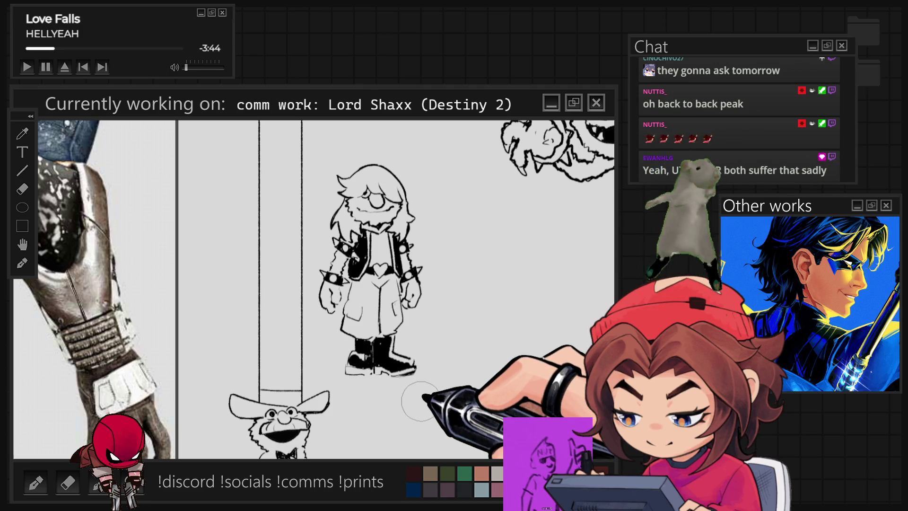
scroll(422, 399, up, 2)
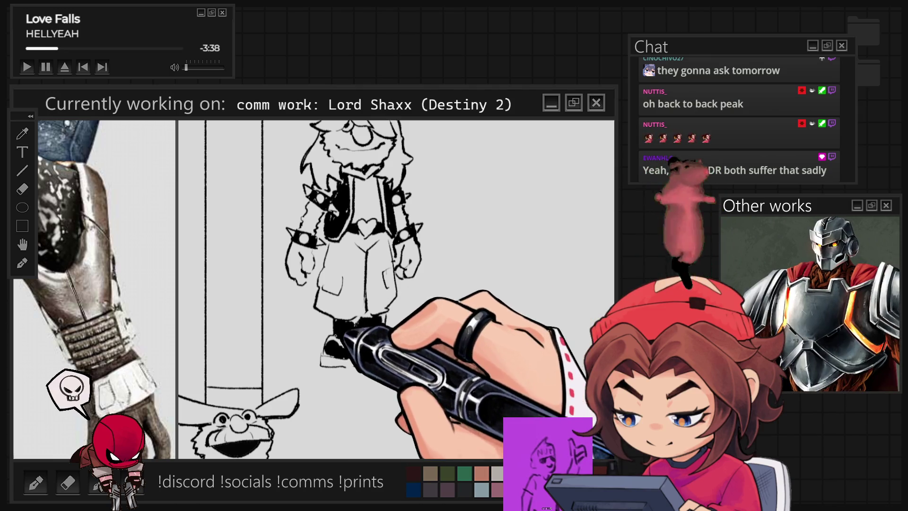
mouse_move(348, 337)
mouse_down()
mouse_move(341, 352)
mouse_move(364, 331)
mouse_move(346, 345)
mouse_move(337, 279)
mouse_up()
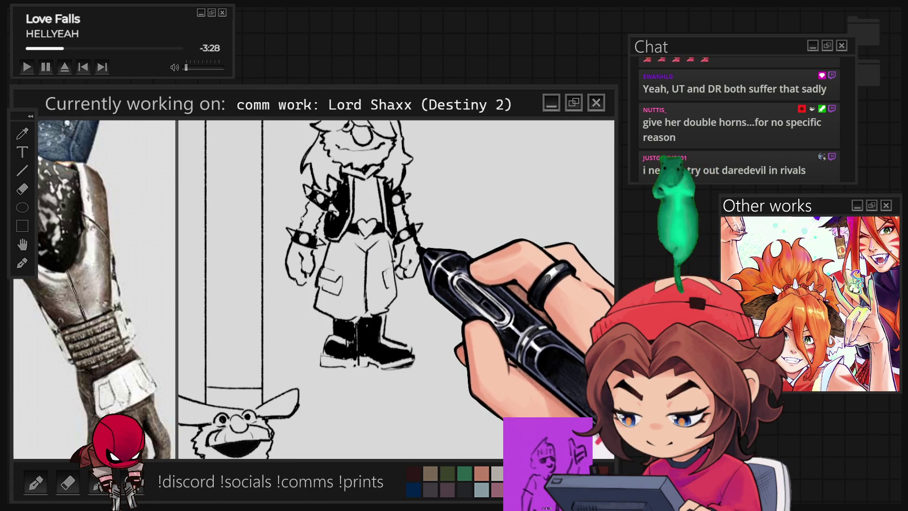
key(ctrl+minus)
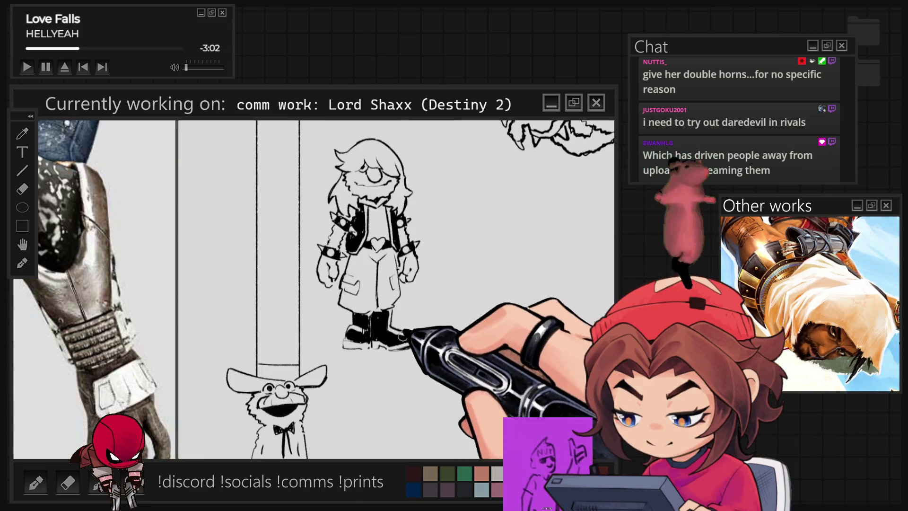
- Test two horns on the chibi's head, undo them, and bring up the Lord Shaxx painting
mouse_move(419, 143)
mouse_down()
mouse_move(384, 185)
mouse_move(417, 178)
mouse_up()
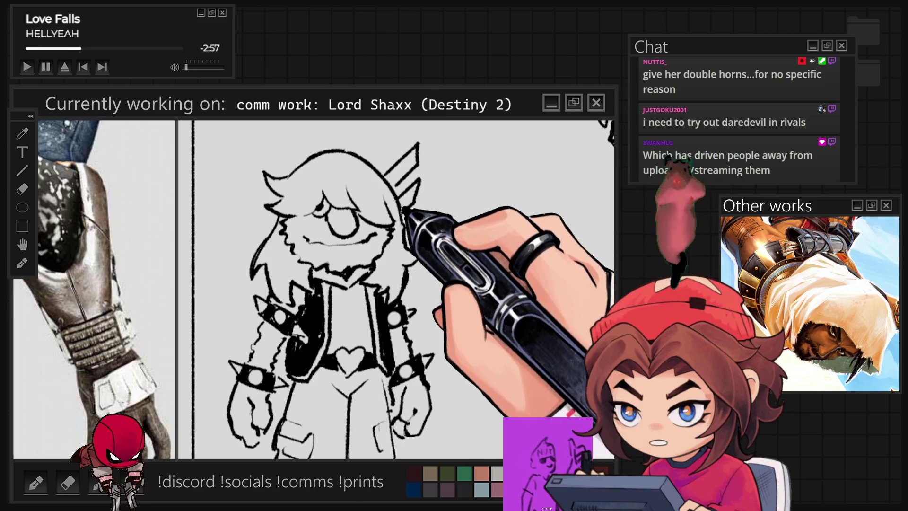
mouse_move(263, 161)
mouse_down()
mouse_move(266, 131)
mouse_move(291, 159)
mouse_up()
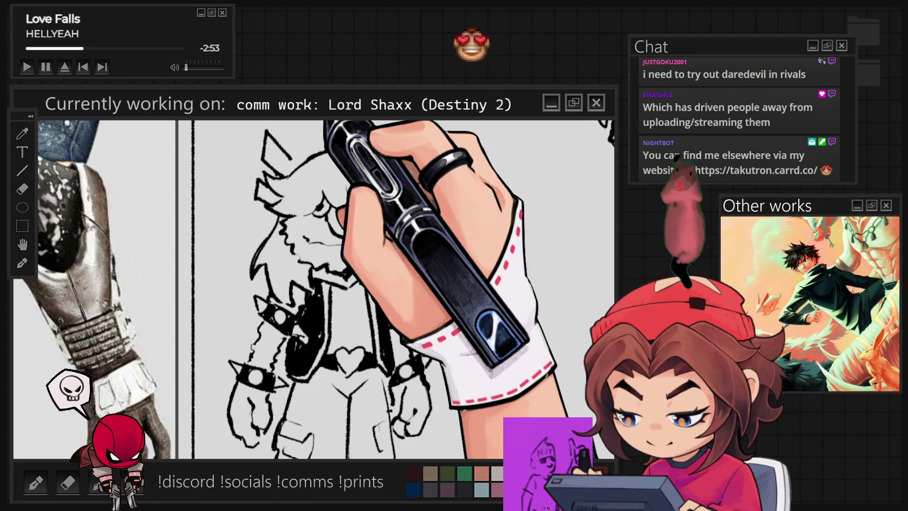
scroll(532, 235, down, 2)
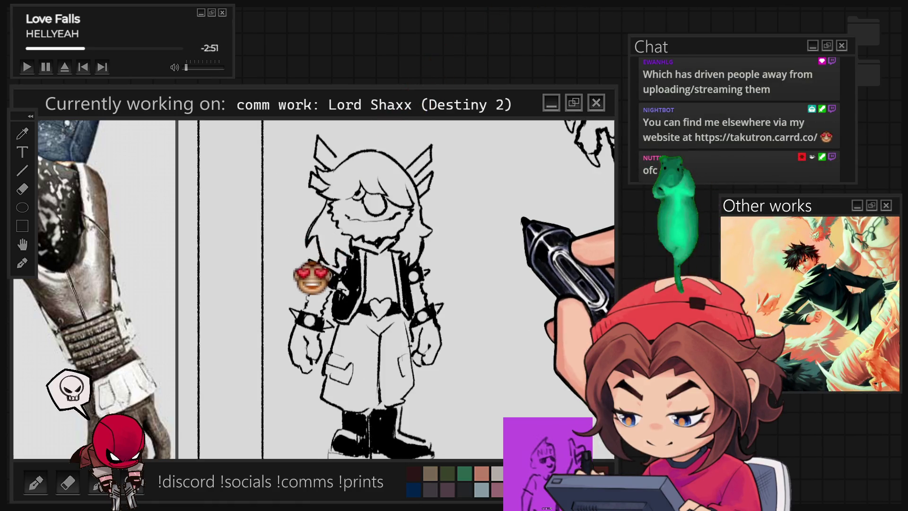
key(ctrl+z)
key(ctrl+z)
key(ctrl+z)
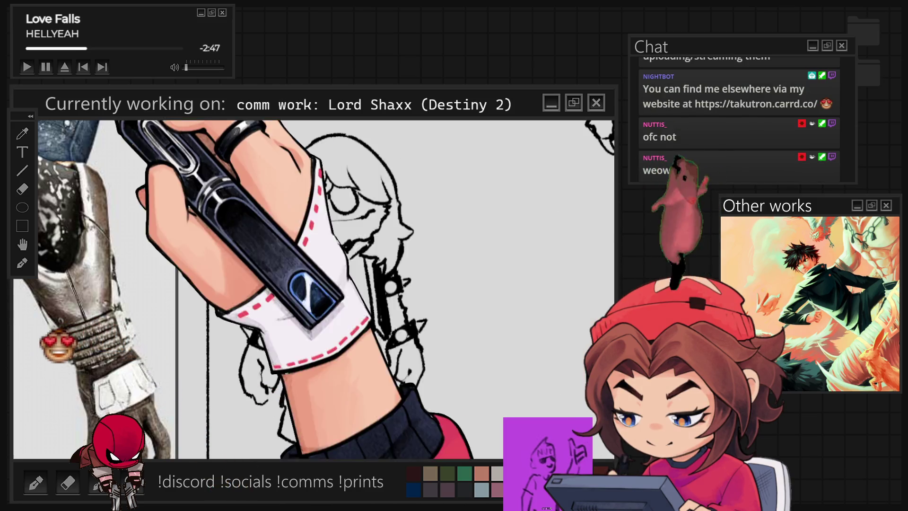
key(ctrl+Tab)
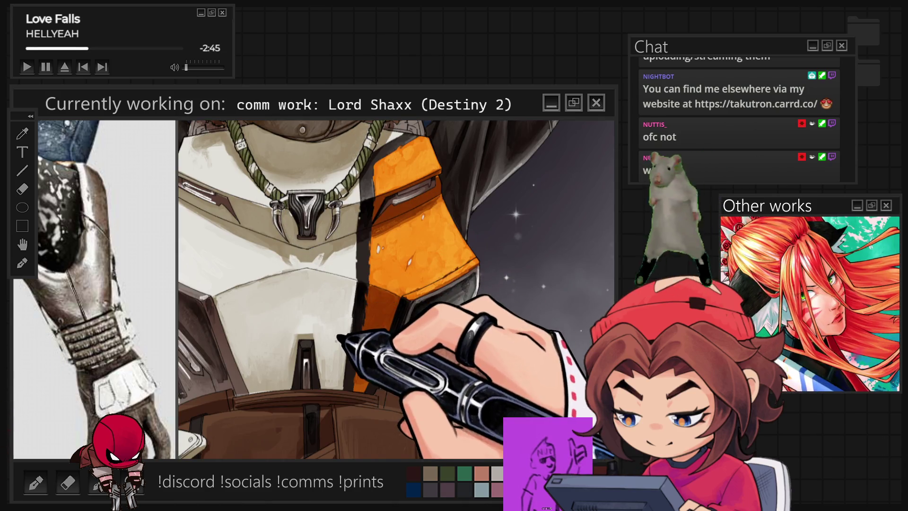
- Zoom in and out to review the white chest armour, orange panel and brown belts
scroll(311, 250, down, 2)
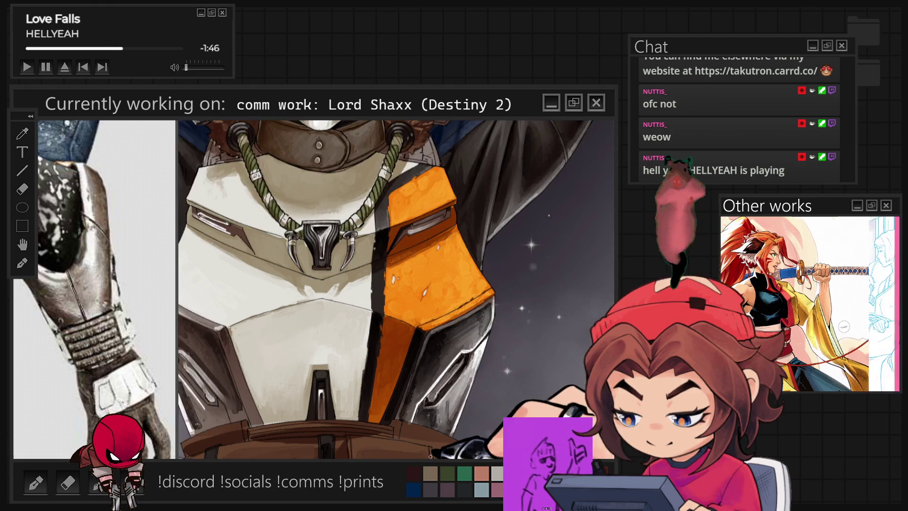
scroll(426, 351, down, 6)
scroll(416, 408, up, 5)
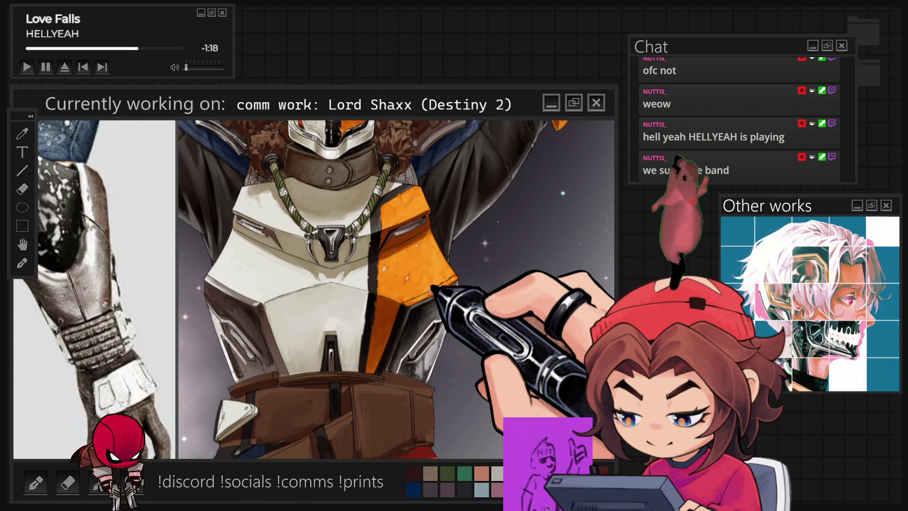
scroll(457, 354, down, 5)
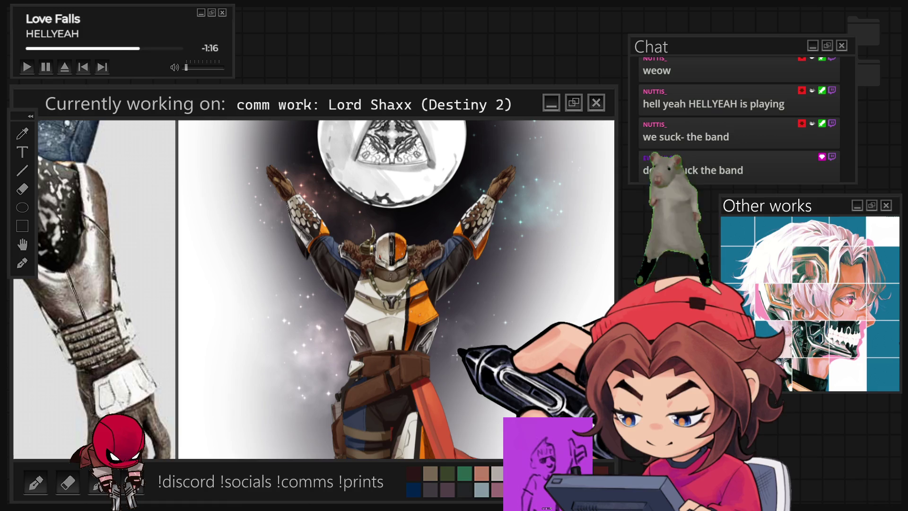
scroll(457, 354, up, 5)
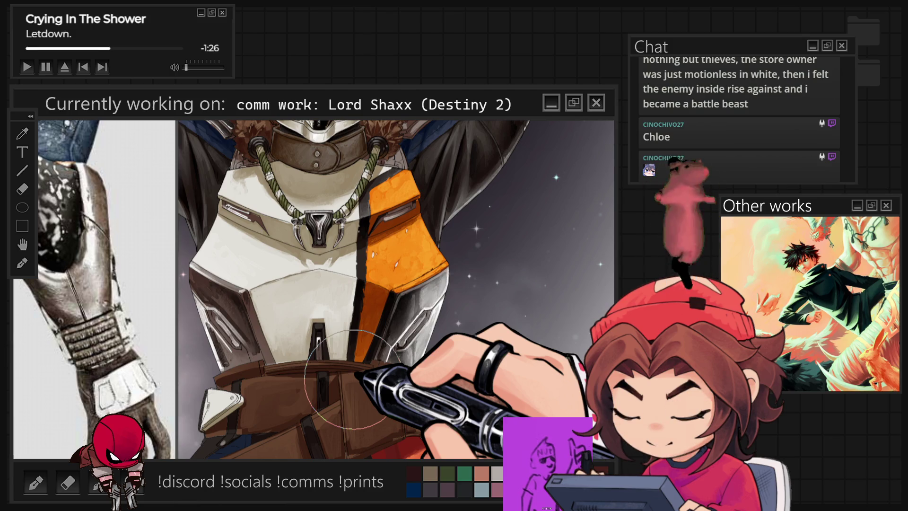
- Zoom in on the chest plate, claw necklace and belt for shading work
scroll(388, 317, up, 3)
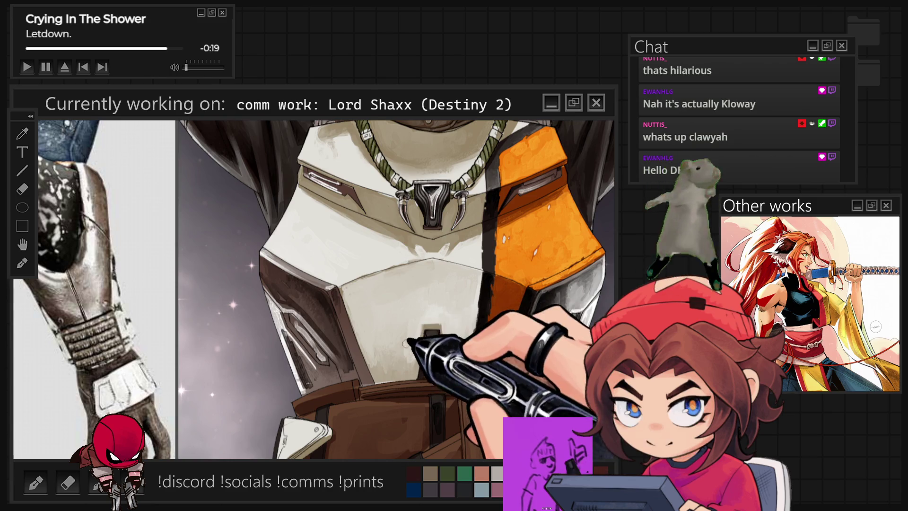
- Zoom out to check the shaded chest plate against the whole upper body
key(ctrl+minus)
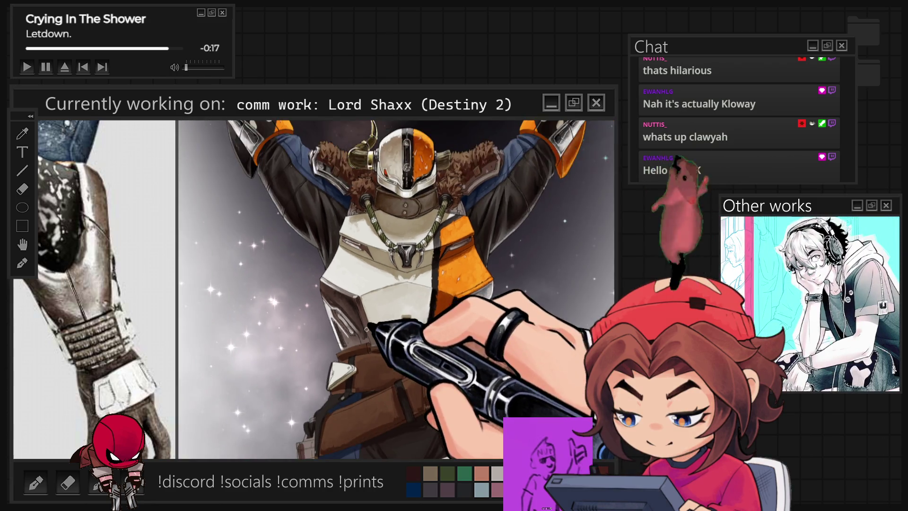
- Zoom back in on the lower chest plate and belt to paint darker edges
key(ctrl+plus)
key(ctrl+plus)
key(ctrl+plus)
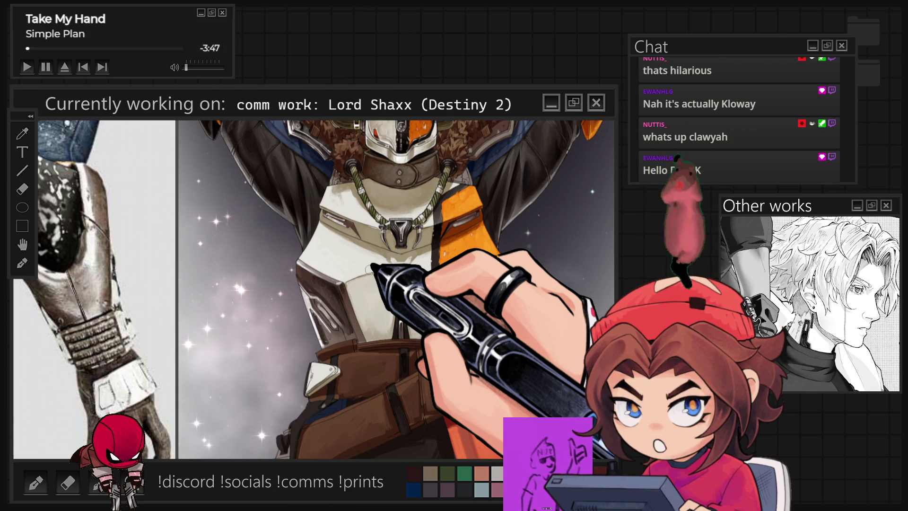
scroll(369, 269, up, 5)
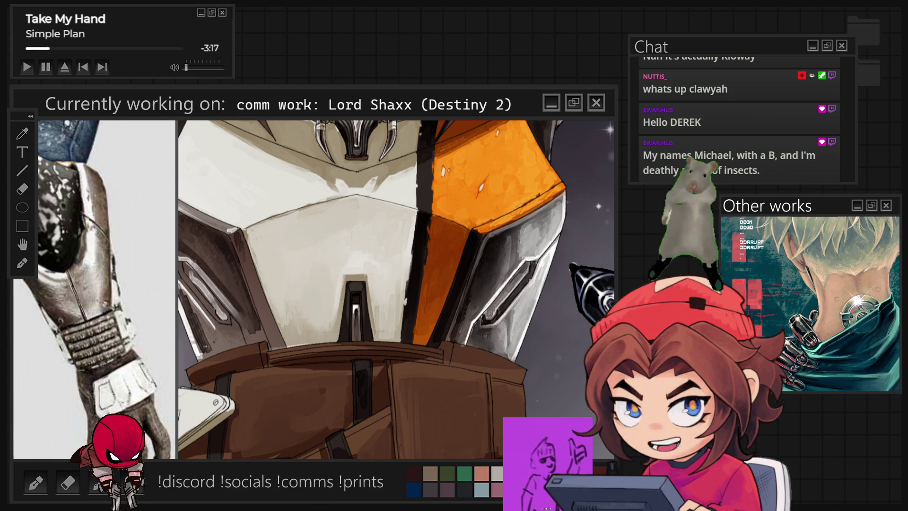
- Zoom out to view the whole Lord Shaxx figure, then sample a colour from the armour
scroll(396, 289, down, 3)
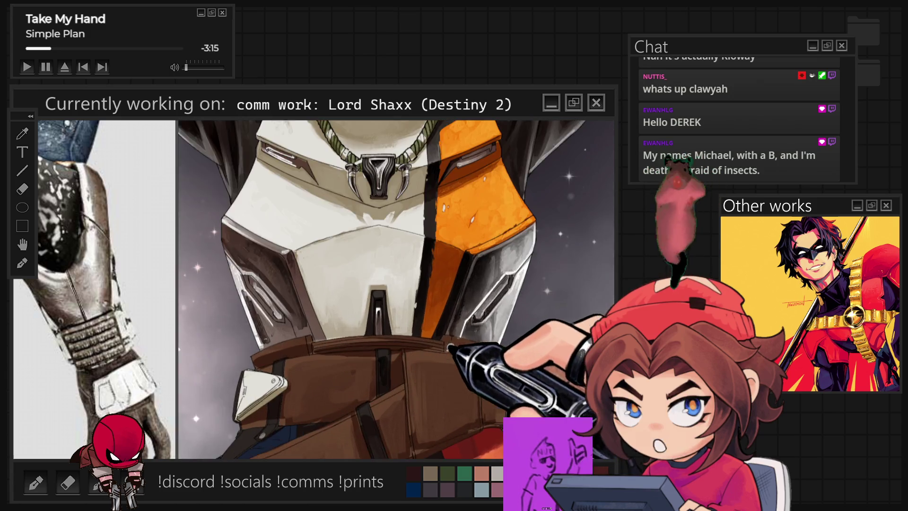
scroll(396, 289, up, 2)
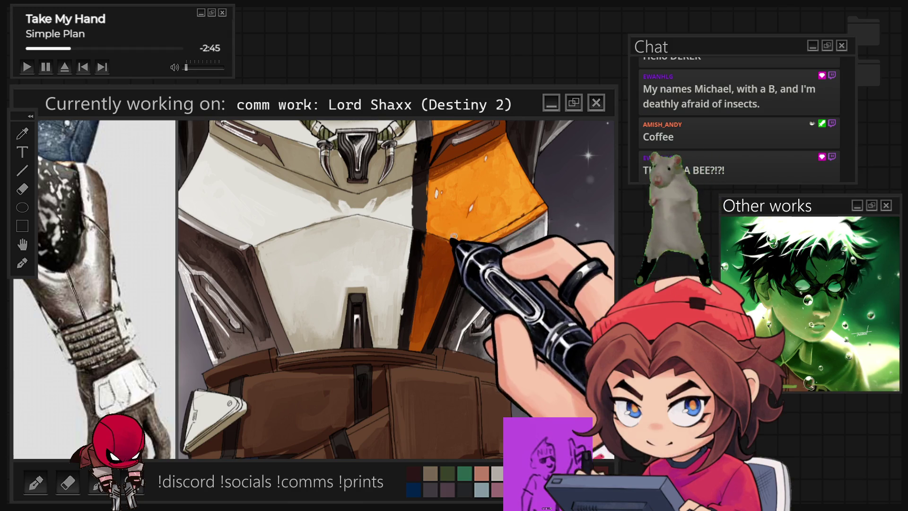
scroll(453, 236, down, 3)
scroll(453, 235, up, 2)
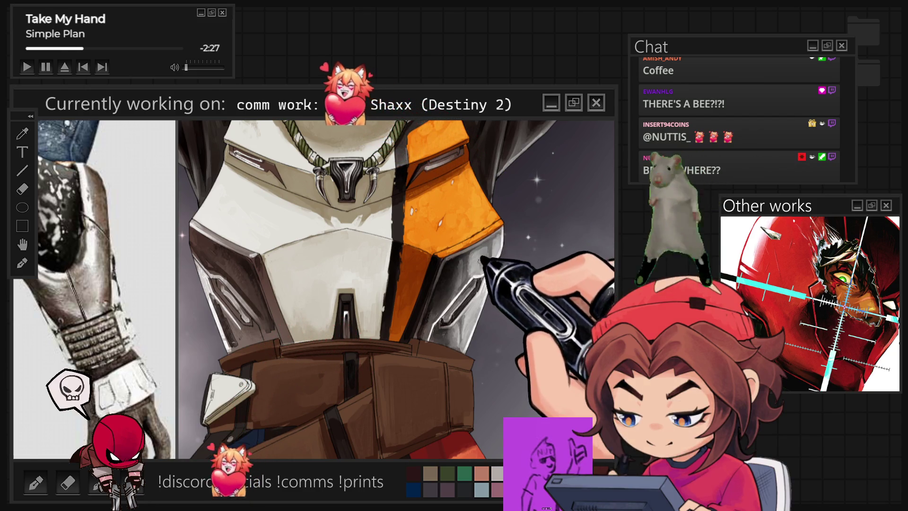
key(ctrl+0)
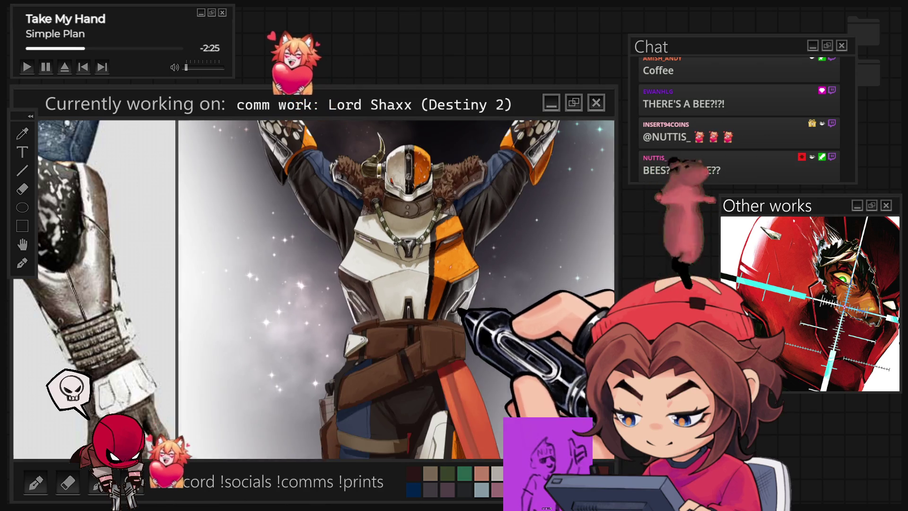
key(ctrl+minus)
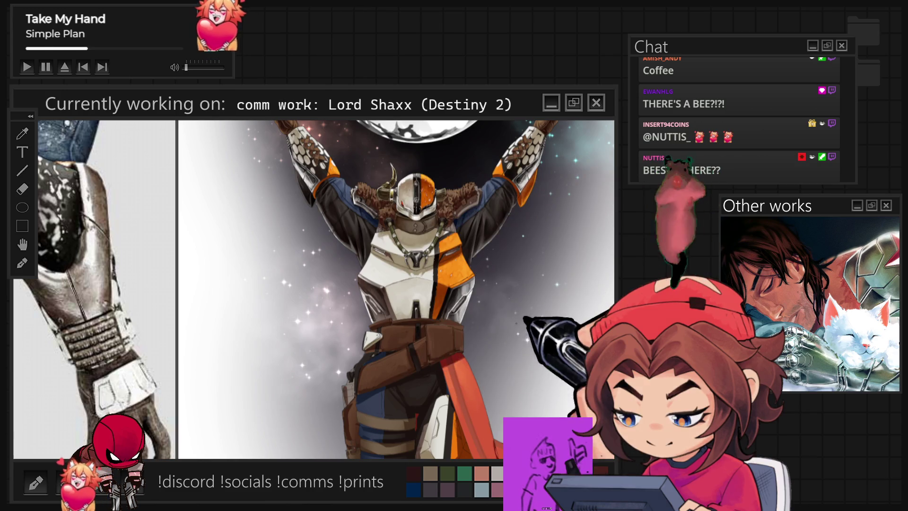
scroll(476, 311, up, 5)
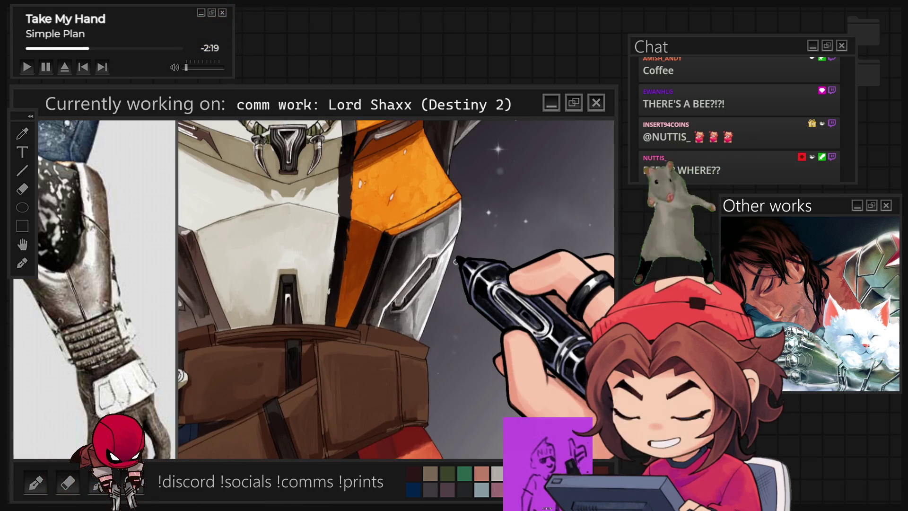
scroll(477, 312, up, 2)
alt+click(452, 212)
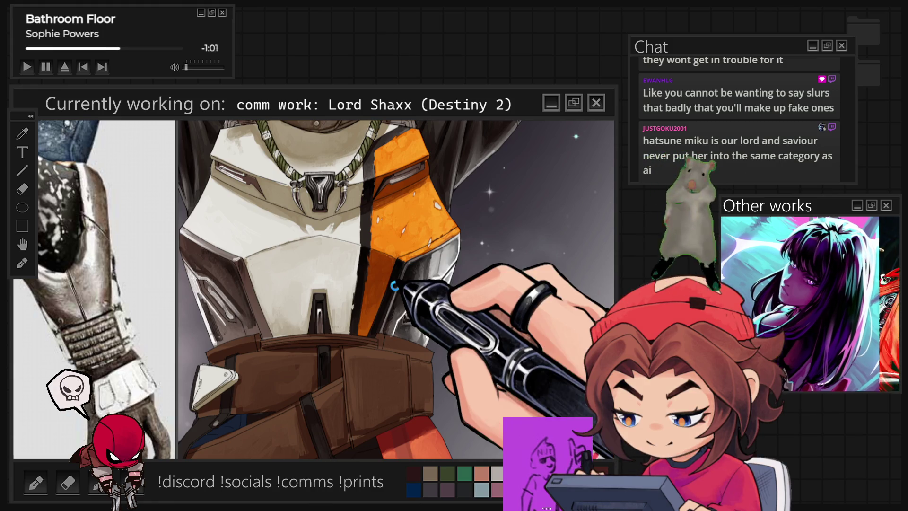
- Zoom in close on Shaxx's chest plate and orange shoulder piece
scroll(454, 301, up, 1)
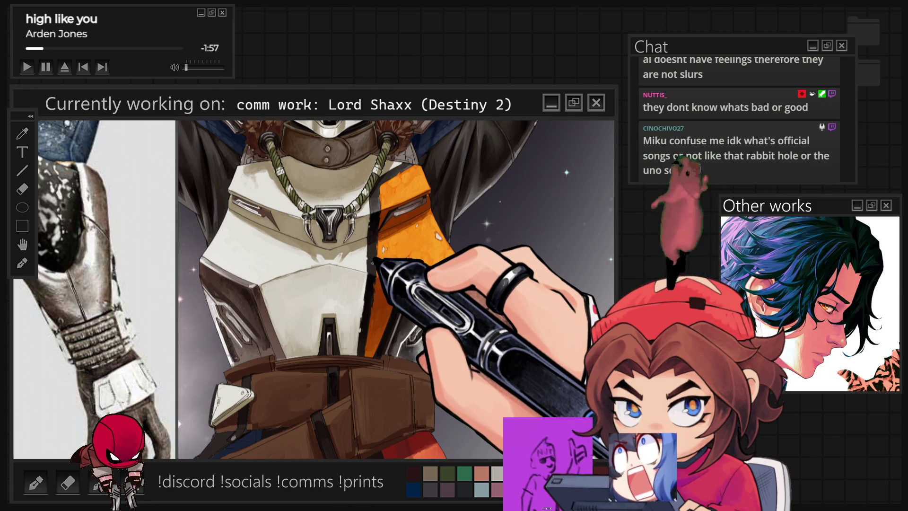
key(ctrl+plus)
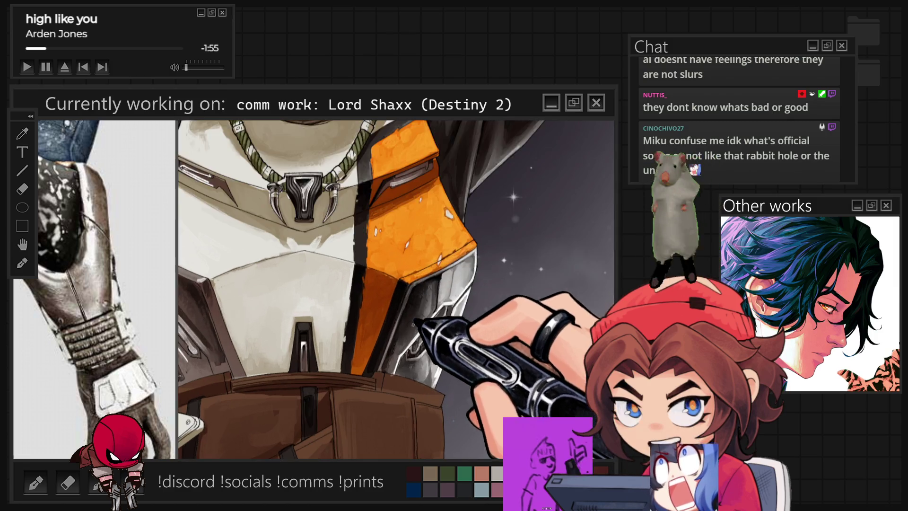
- Zoom further toward the orange shoulder plate and select the grey armor plate area
key(ctrl+plus)
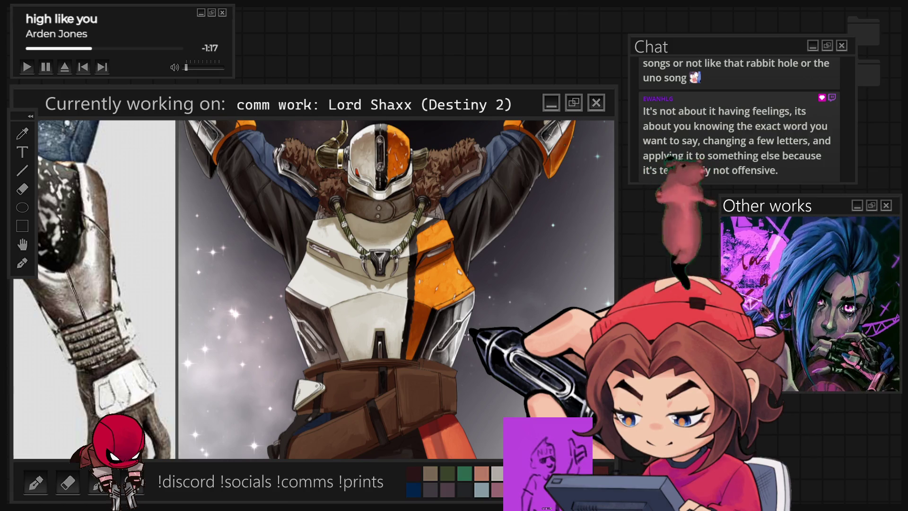
scroll(469, 335, up, 3)
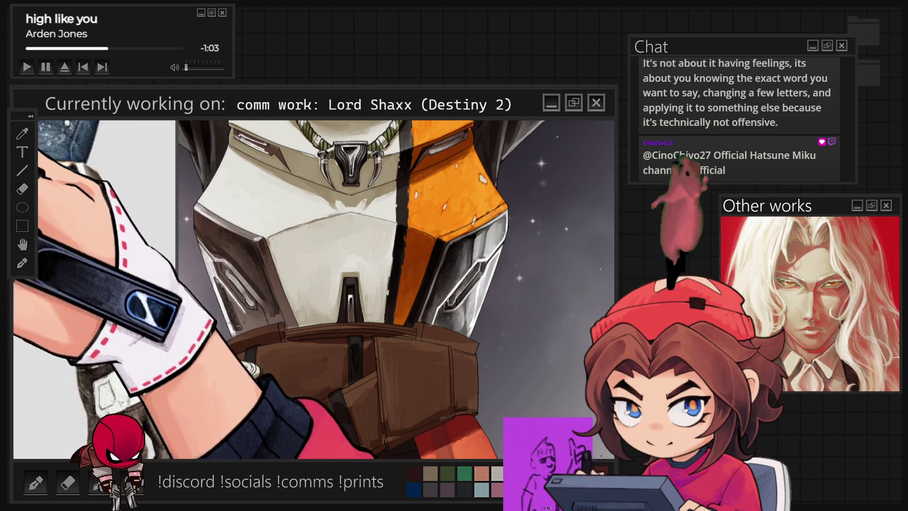
click(468, 251)
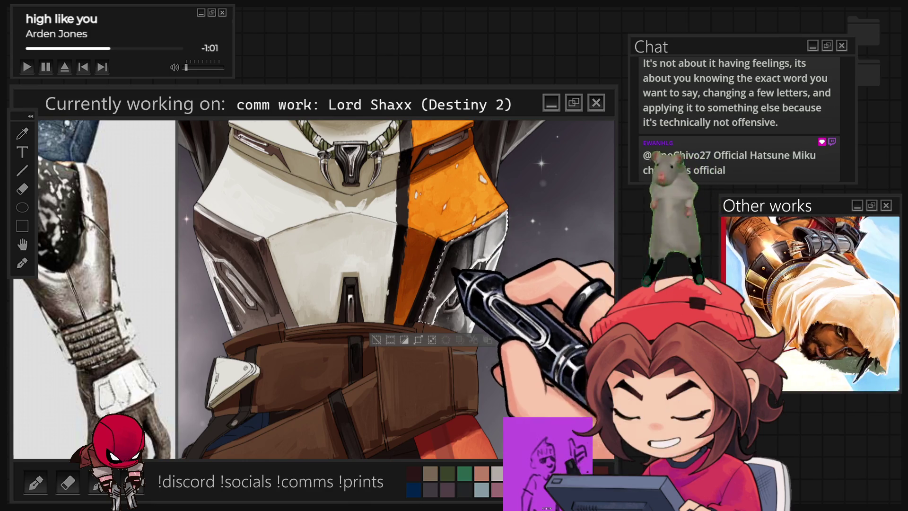
- Duplicate the grey plate piece, shift it onto the left chest plate, commit, and fit the canvas
click(473, 279)
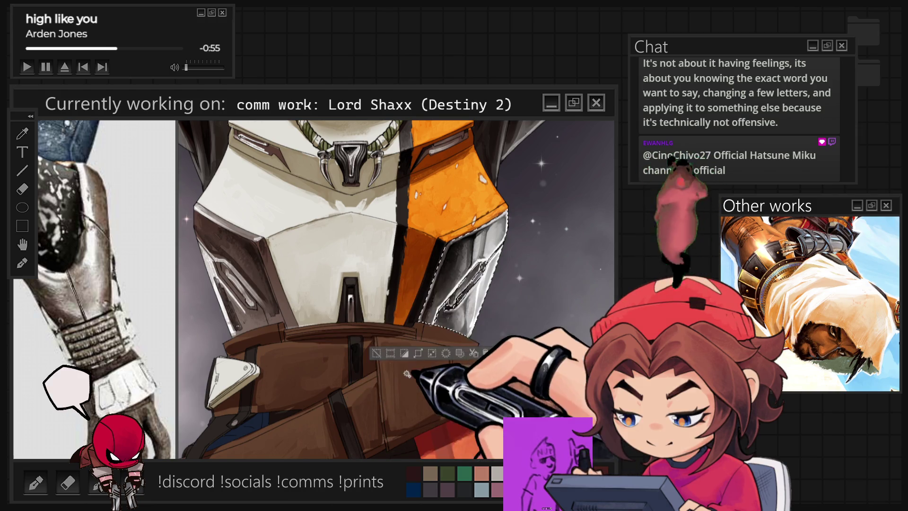
key(ctrl+d)
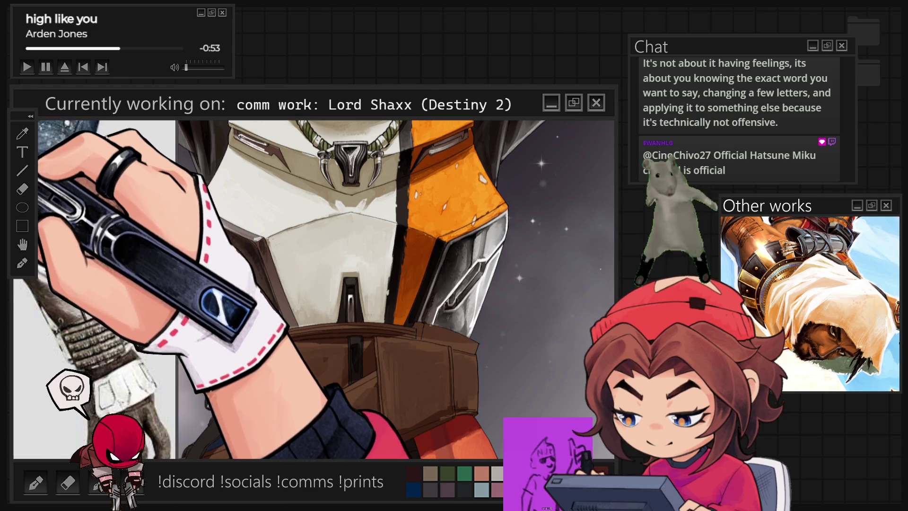
key(ctrl+t)
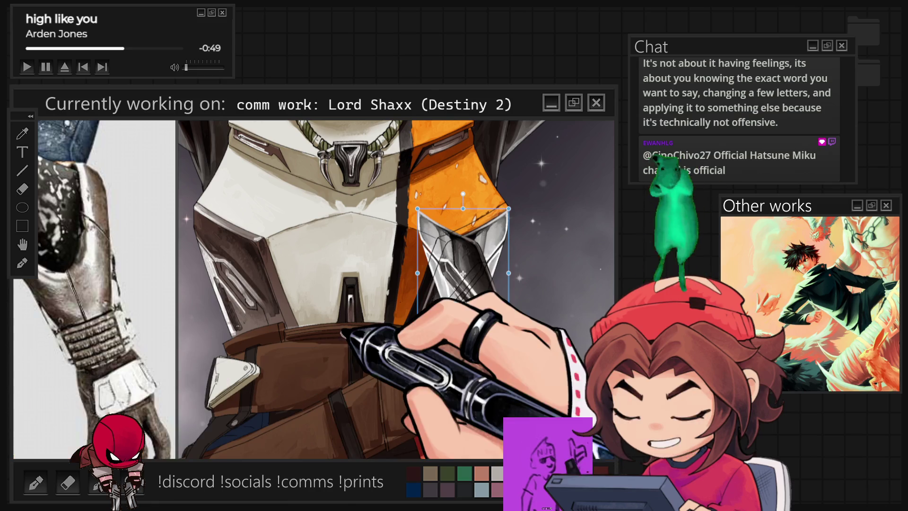
drag(372, 333, 351, 333)
drag(442, 273, 238, 274)
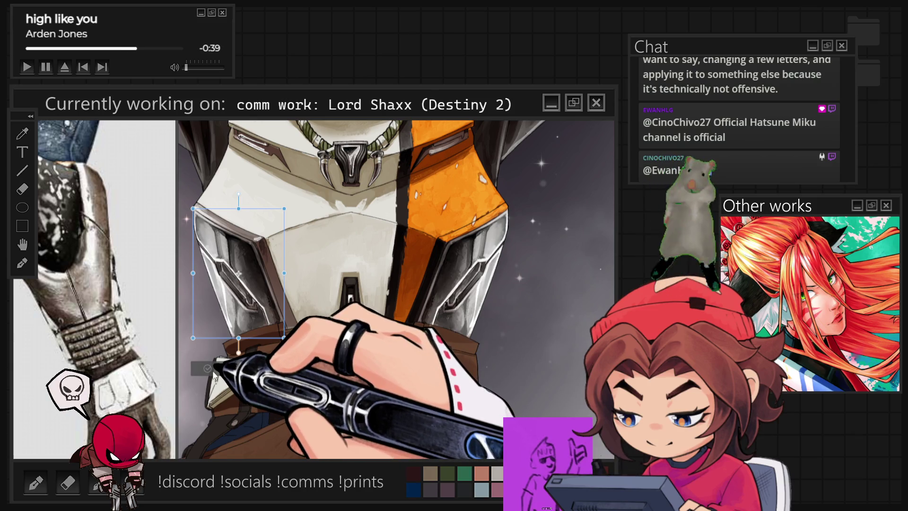
key(Return)
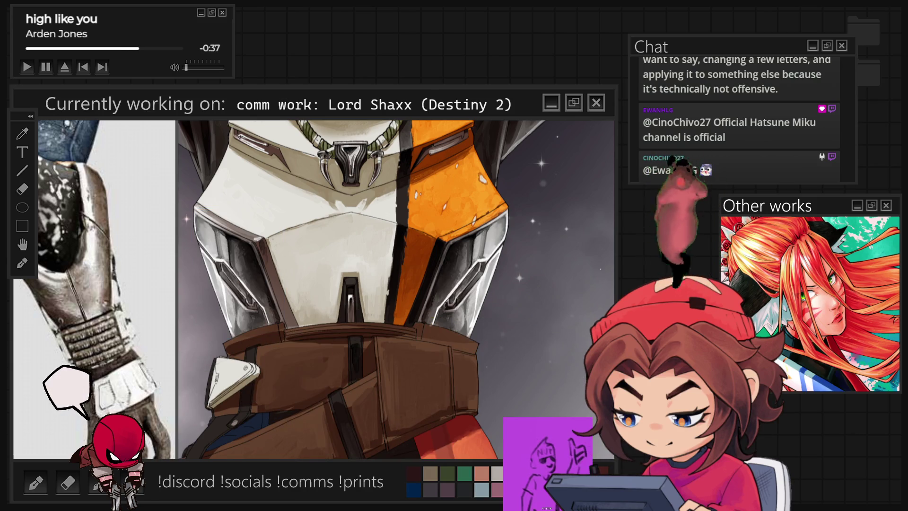
key(ctrl+0)
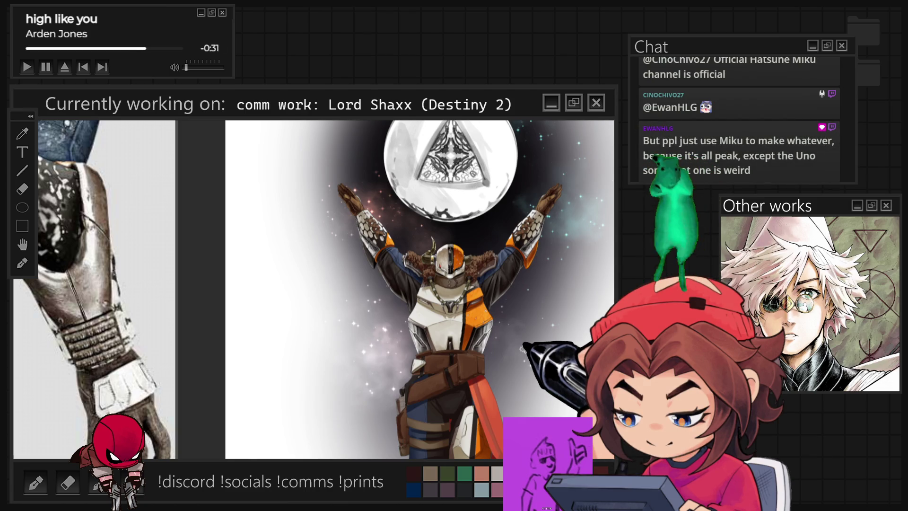
- Zoom in on the white chest armour below the necklace and rotate the view for painting
scroll(446, 338, up, 5)
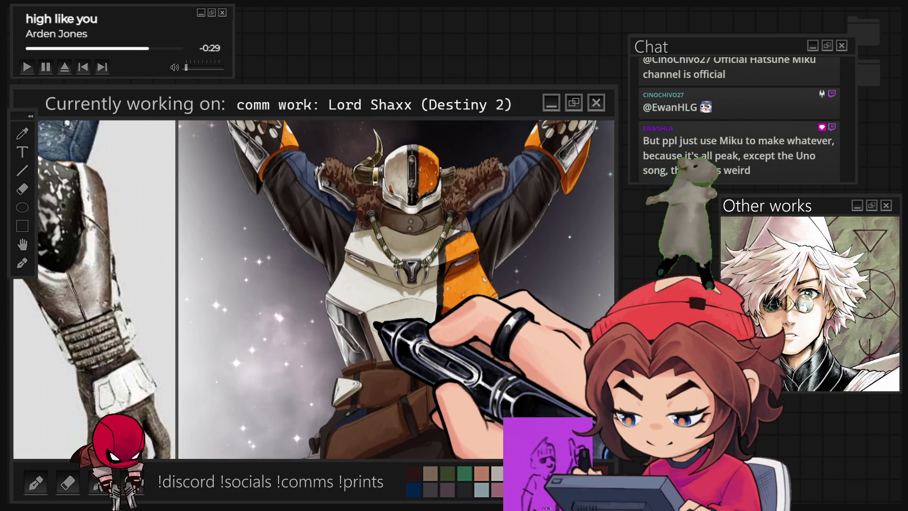
scroll(357, 308, up, 2)
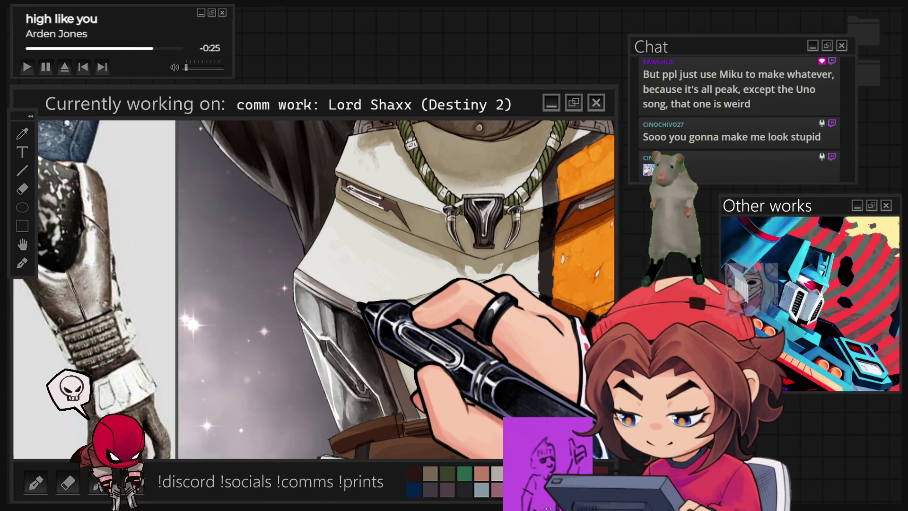
scroll(356, 308, up, 2)
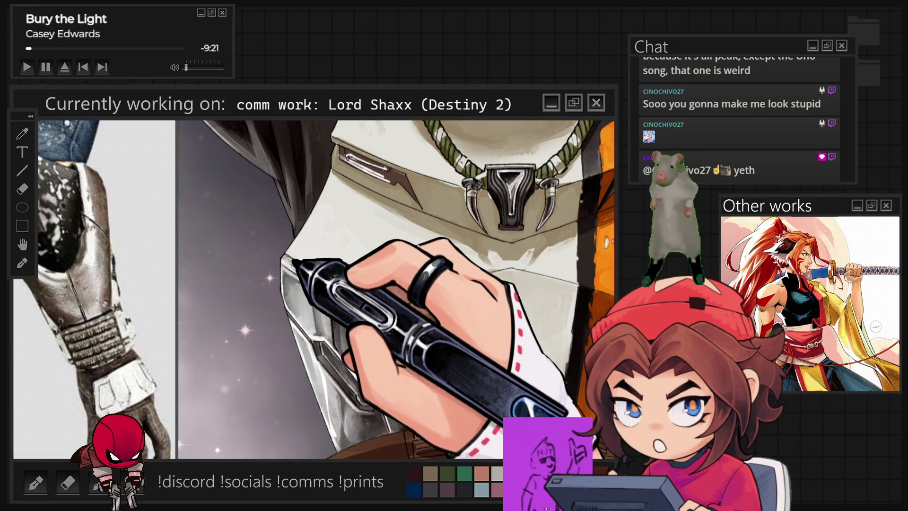
key(-)
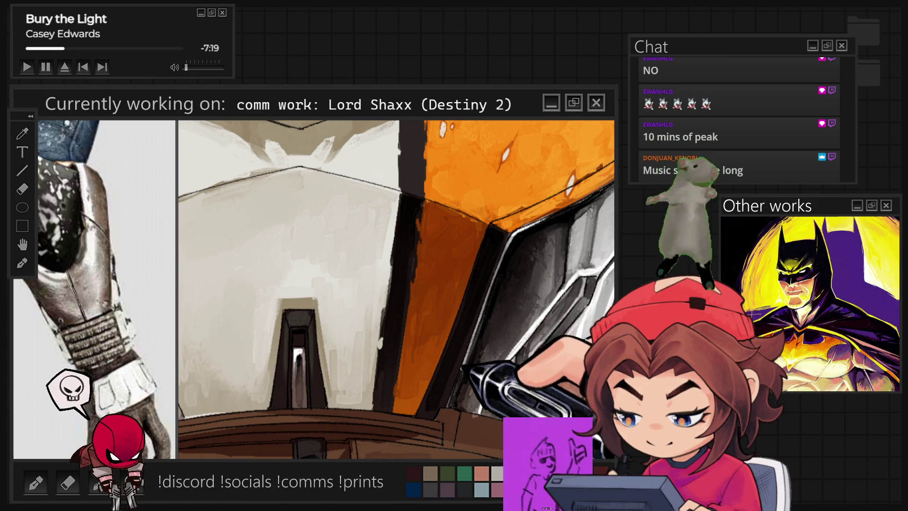
- Zoom out and back in on the chest armour plates above the brown belt
scroll(472, 387, down, 5)
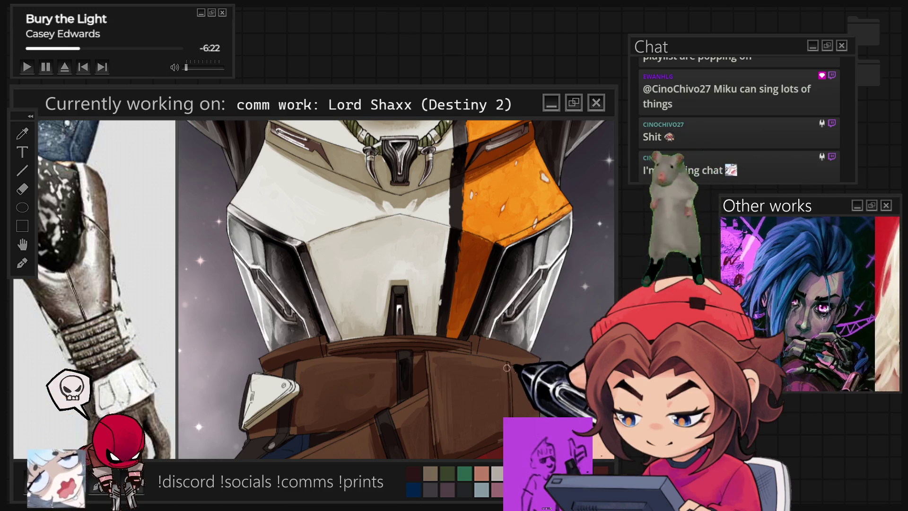
scroll(488, 369, up, 3)
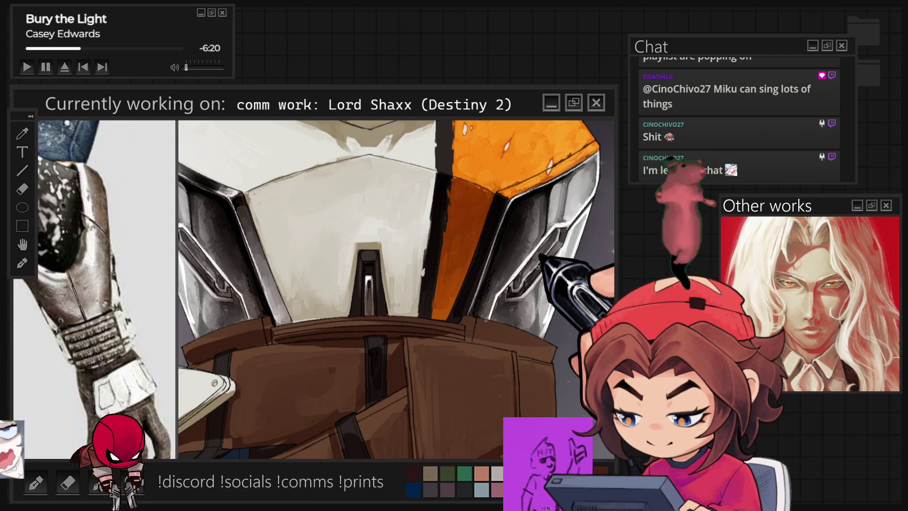
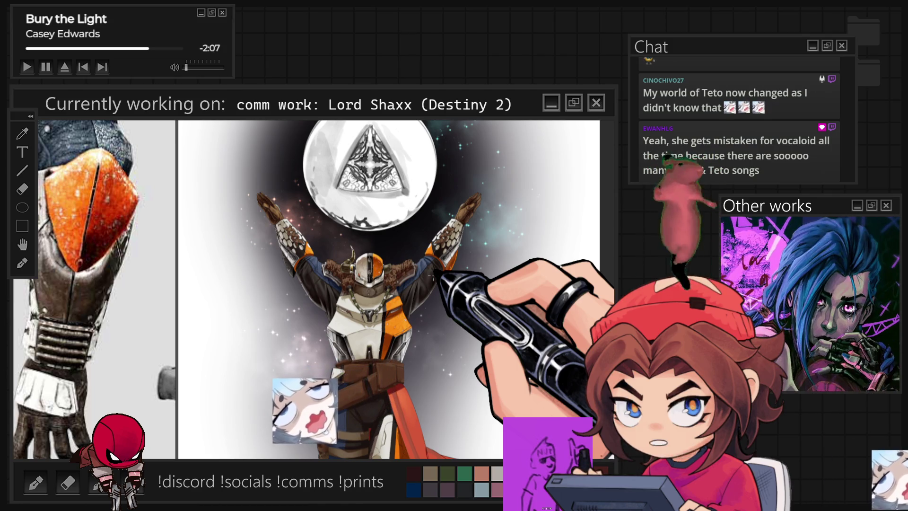
- Zoom the canvas in on Lord Shaxx's white chest plate and brown belt pouches
scroll(397, 290, up, 2)
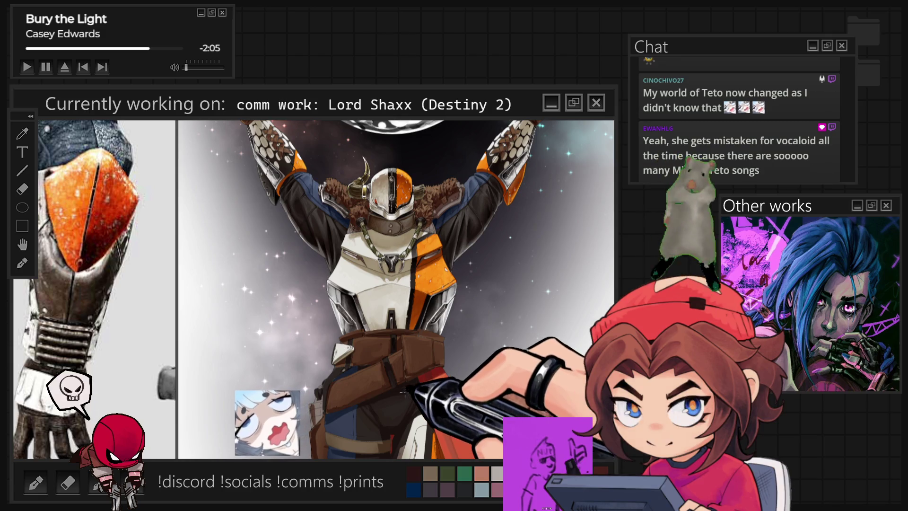
scroll(413, 342, up, 3)
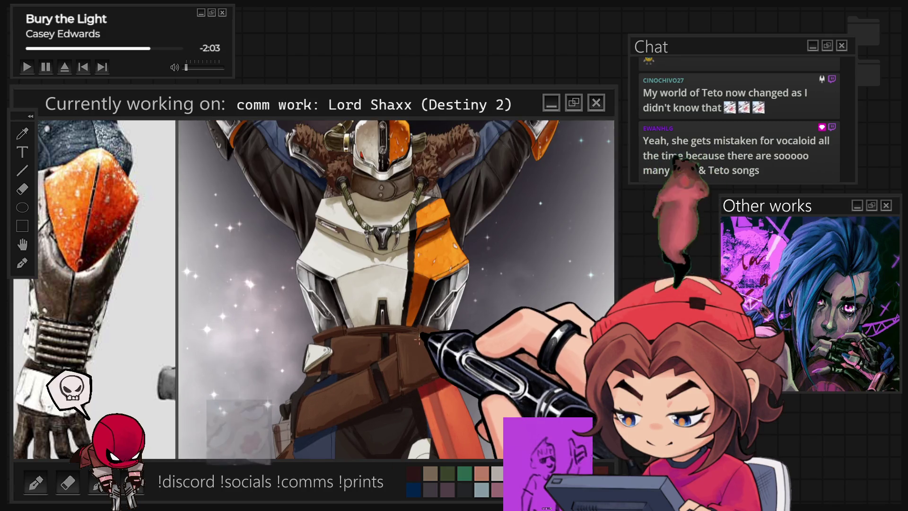
scroll(412, 341, up, 2)
scroll(398, 335, up, 3)
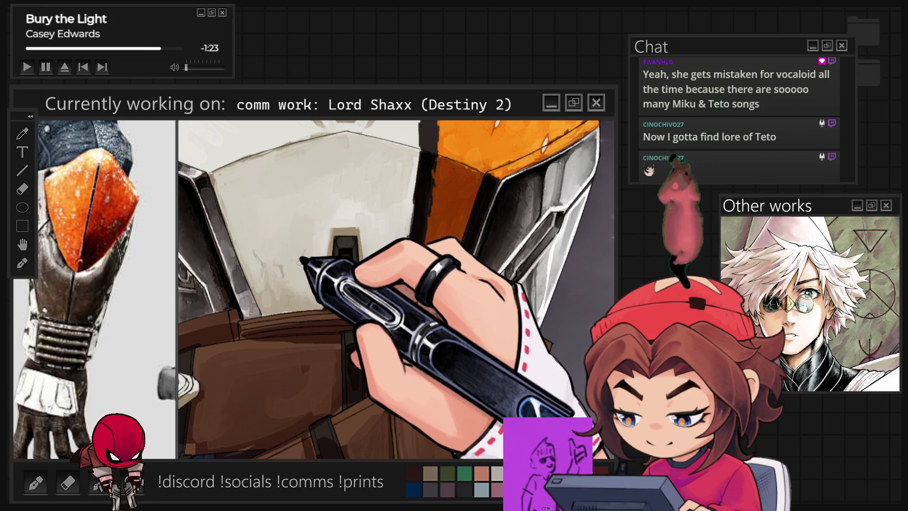
- Zoom out to check the full figure, then zoom back in on the collar and claw pendant
scroll(331, 231, down, 6)
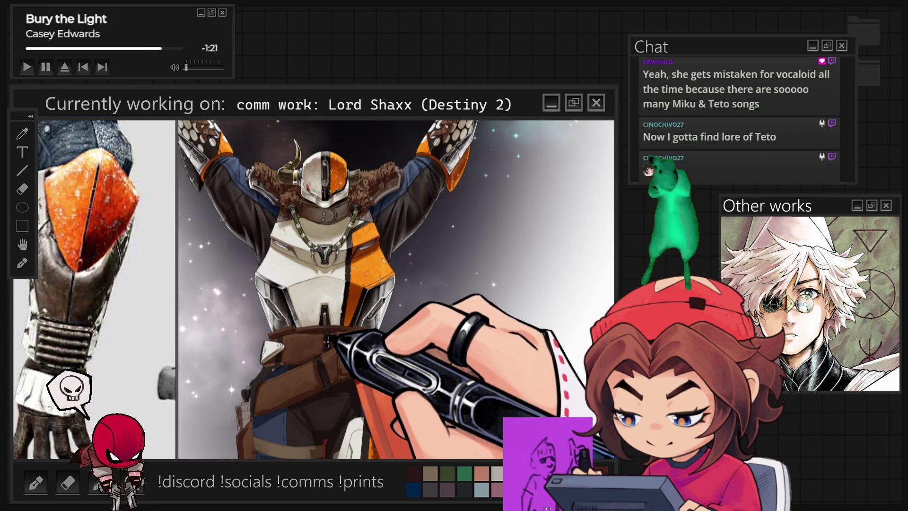
scroll(331, 336, down, 2)
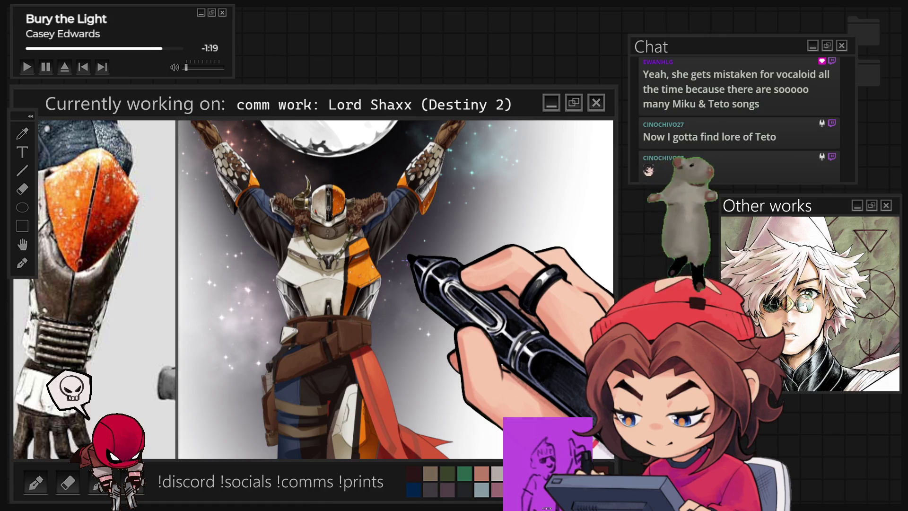
scroll(407, 259, up, 5)
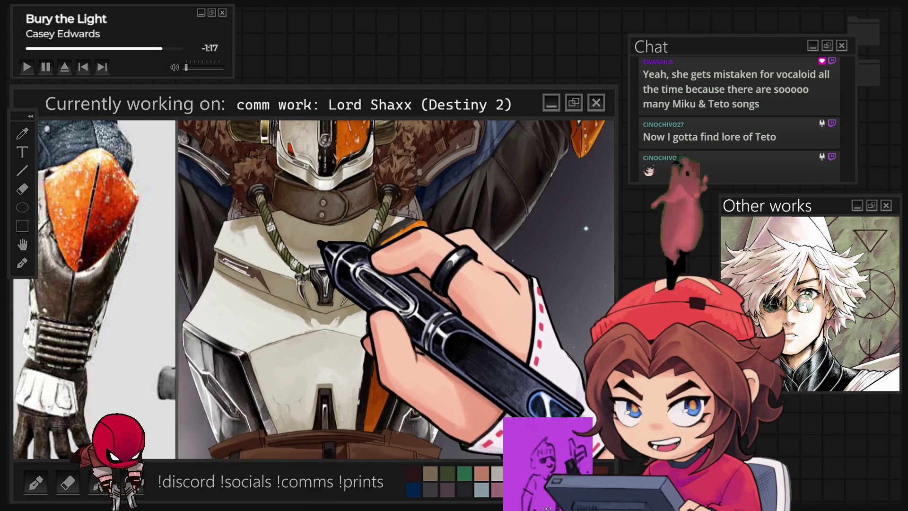
scroll(320, 244, up, 1)
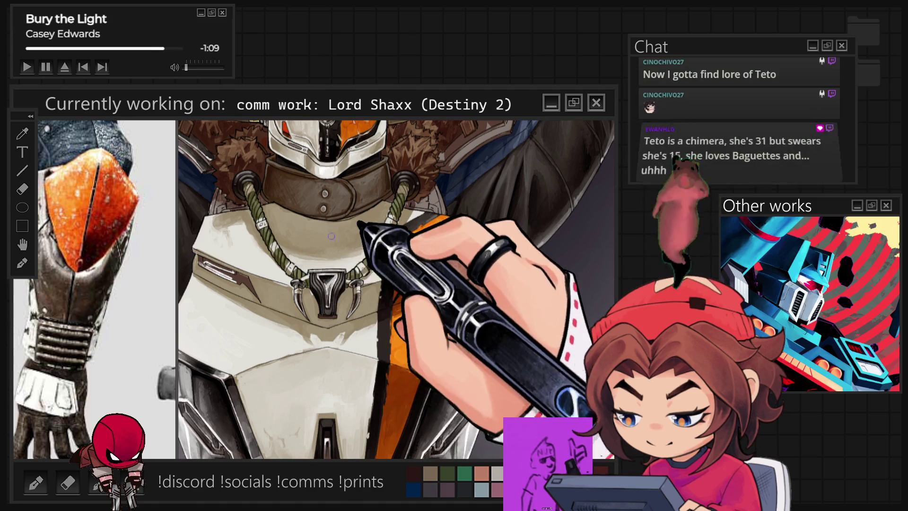
scroll(274, 232, up, 2)
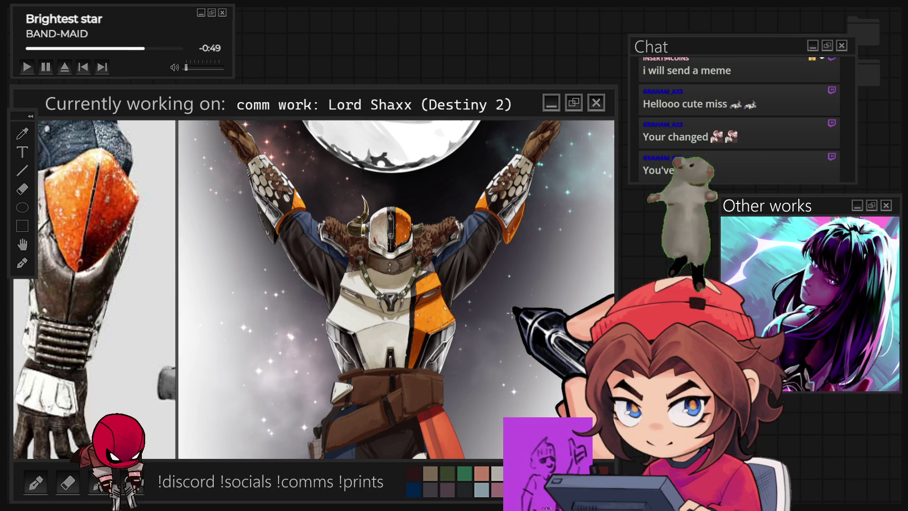
- Zoom in on the helmet, curved horns and fur collar
scroll(454, 290, up, 3)
scroll(455, 290, up, 3)
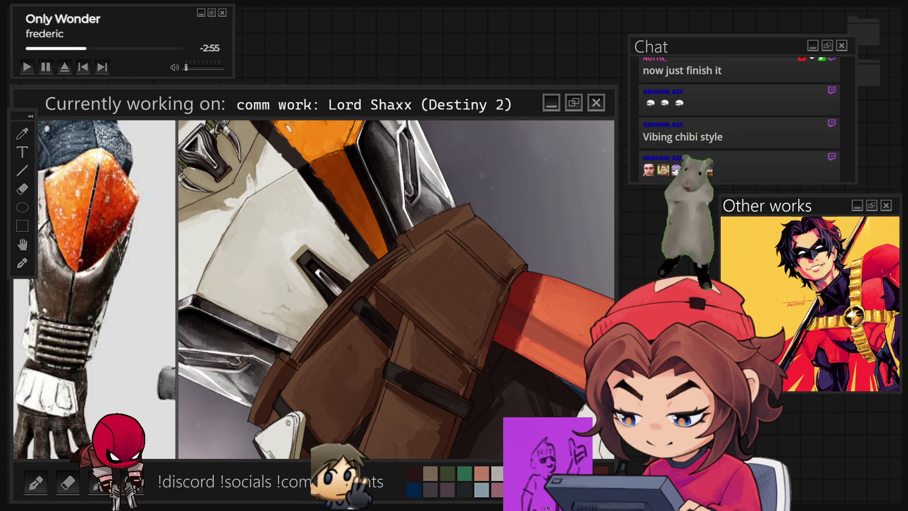
- Reset the canvas rotation to upright and pan and zoom onto the brown belt pouches
key(5)
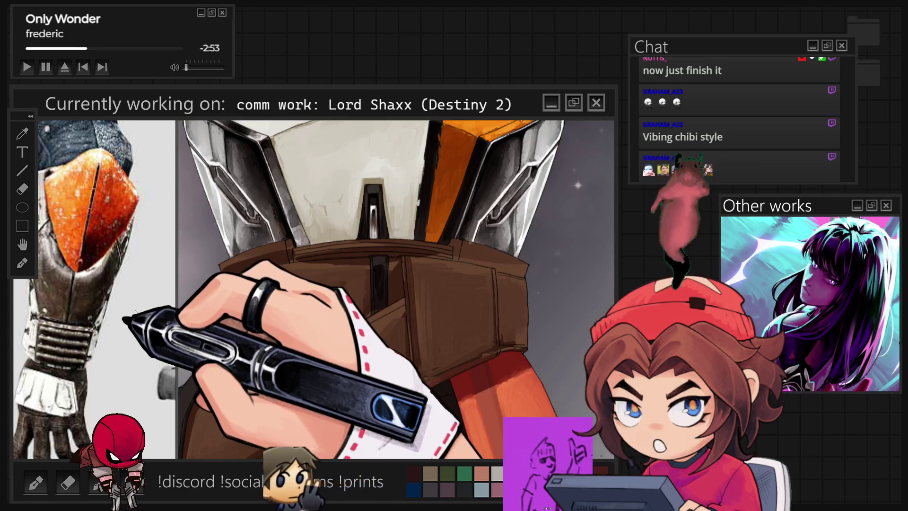
drag(142, 284, 141, 312)
scroll(141, 311, down, 5)
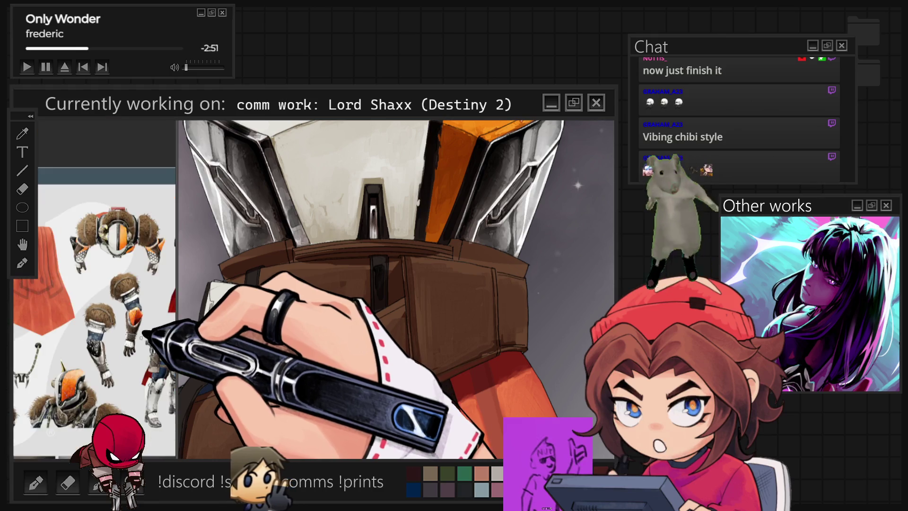
scroll(90, 291, up, 5)
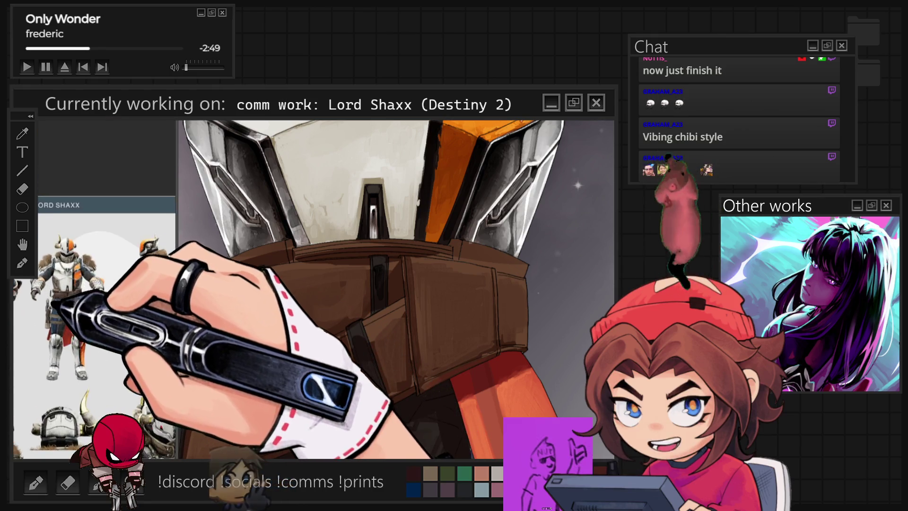
scroll(90, 291, up, 2)
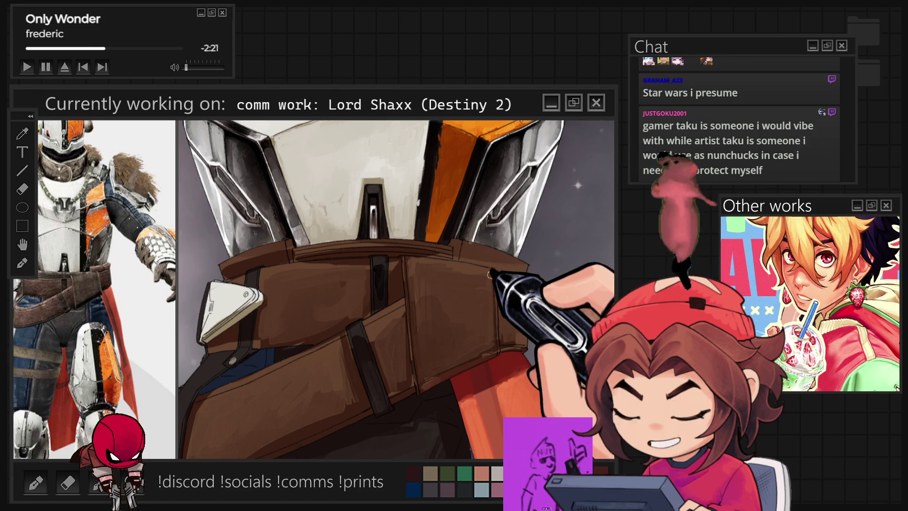
- Fit the view, then zoom and pan down to the belt and red cloth, briefly tilting the canvas
key(ctrl+0)
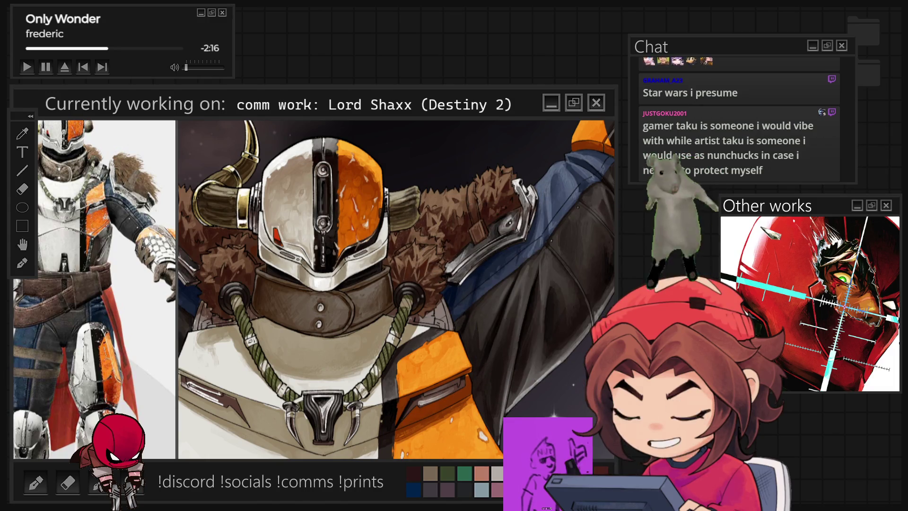
scroll(396, 290, up, 3)
drag(527, 334, 476, 363)
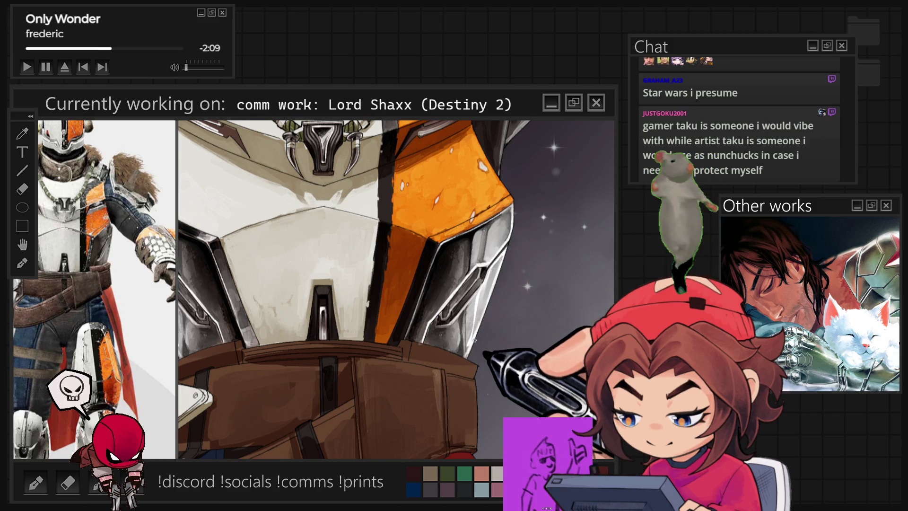
drag(474, 340, 481, 249)
key(r)
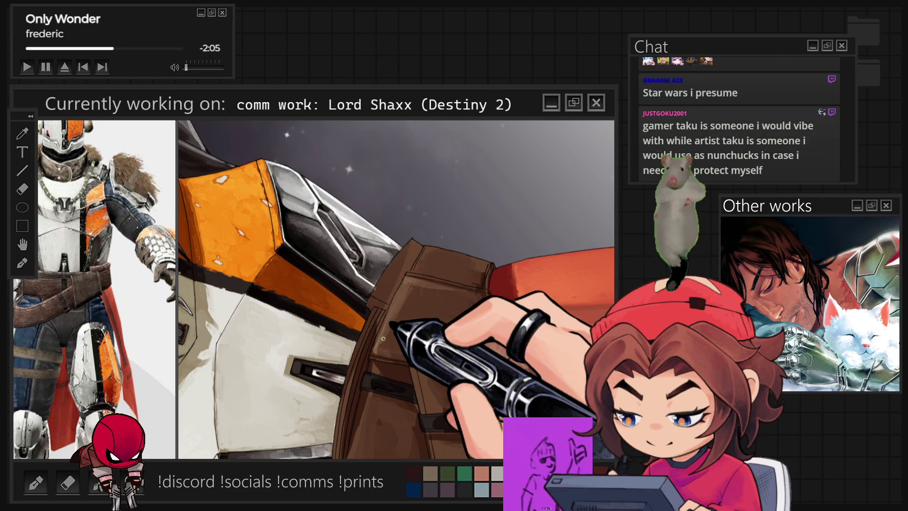
key(r)
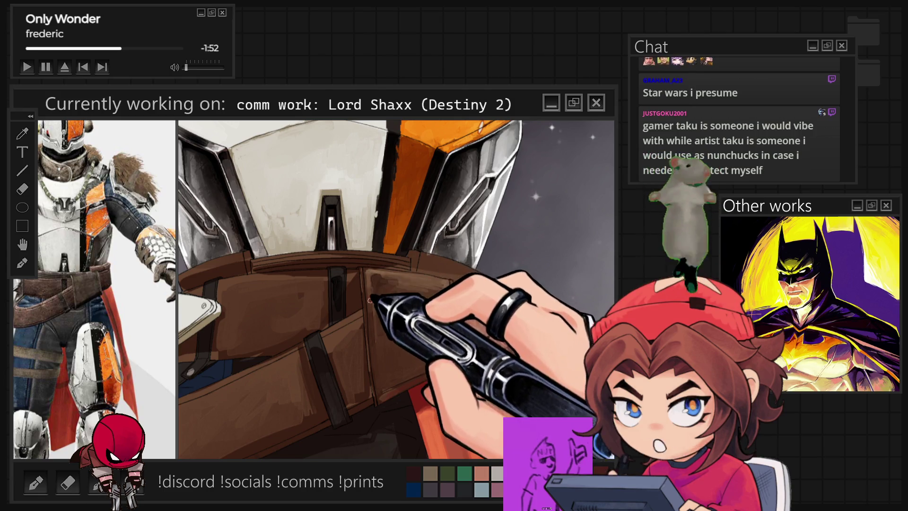
- Zoom in on the belt pouches to paint detail, then zoom back out over the chest
scroll(358, 369, up, 2)
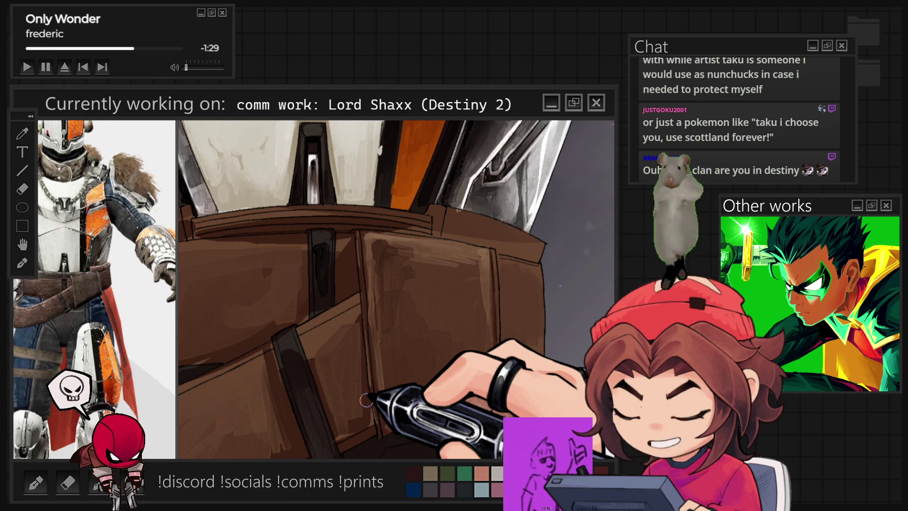
scroll(367, 399, down, 5)
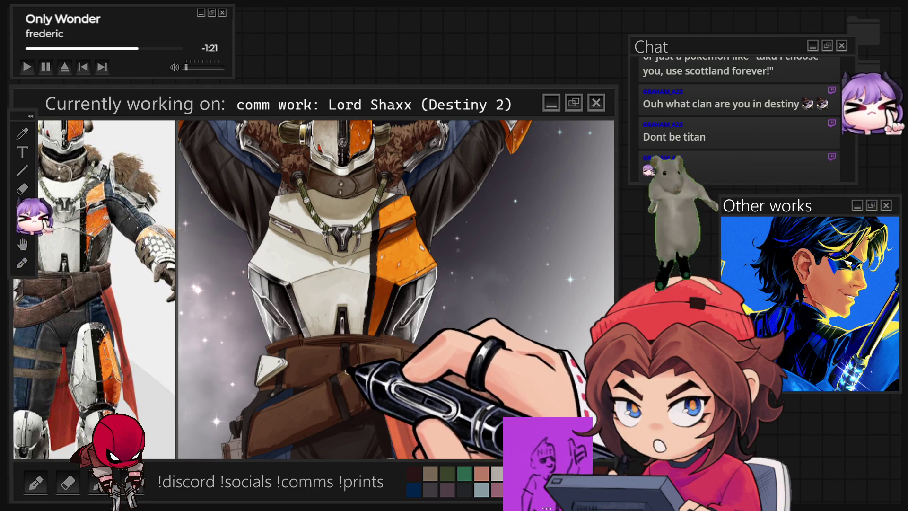
- Zoom in on the belt straps and pouch edges for darker outlining
scroll(369, 426, up, 2)
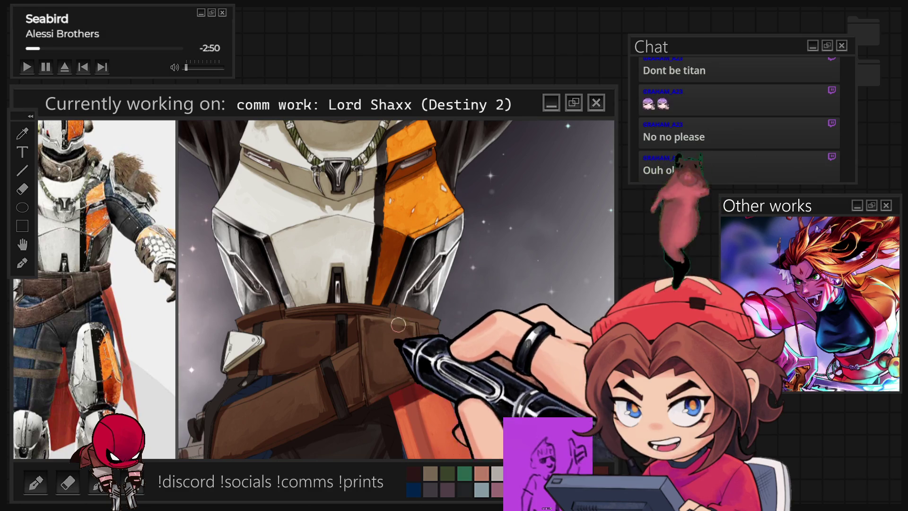
- Tilt the view around the belt, enlarge the brush, and shade the orange armour with a highlight
scroll(428, 308, up, 2)
drag(374, 369, 459, 351)
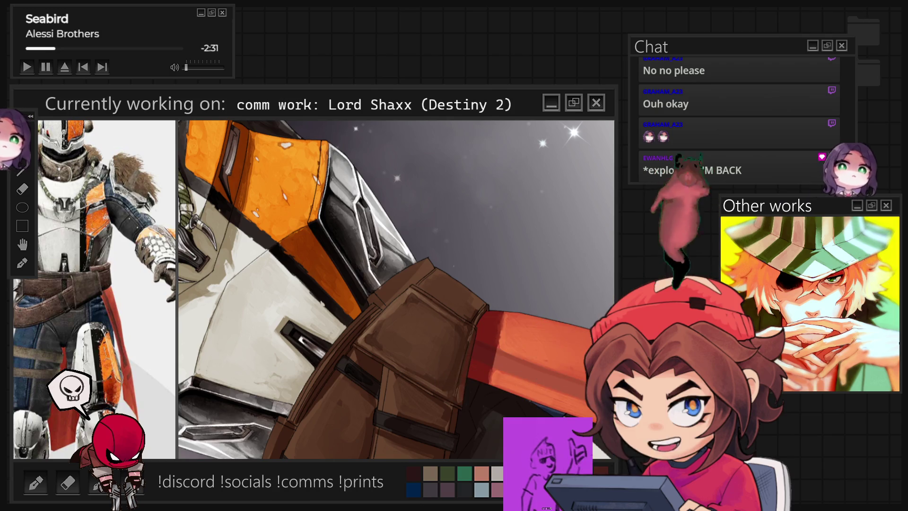
key(5)
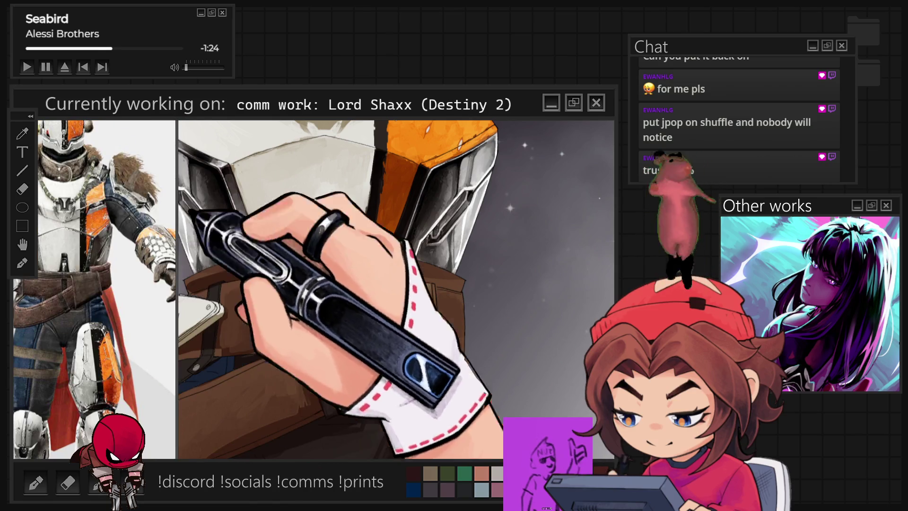
key(bracketright)
key(bracketright)
key(bracketright)
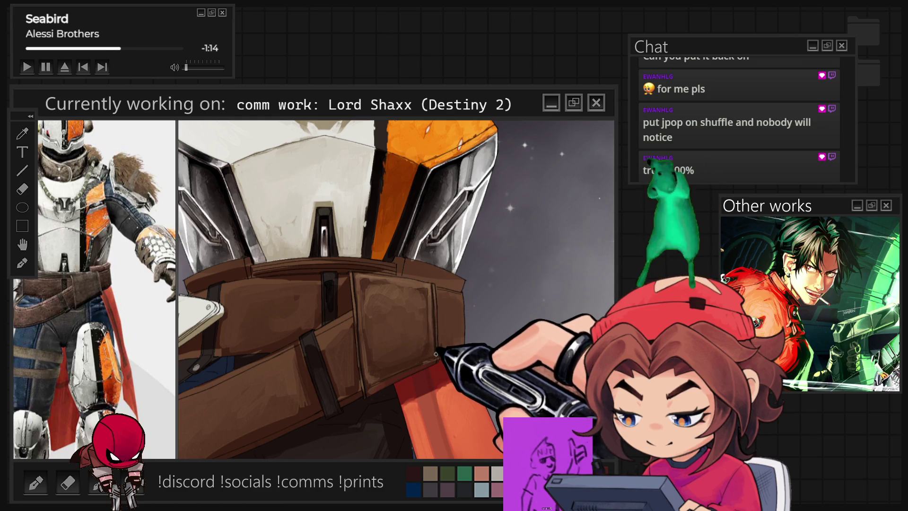
drag(473, 283, 486, 323)
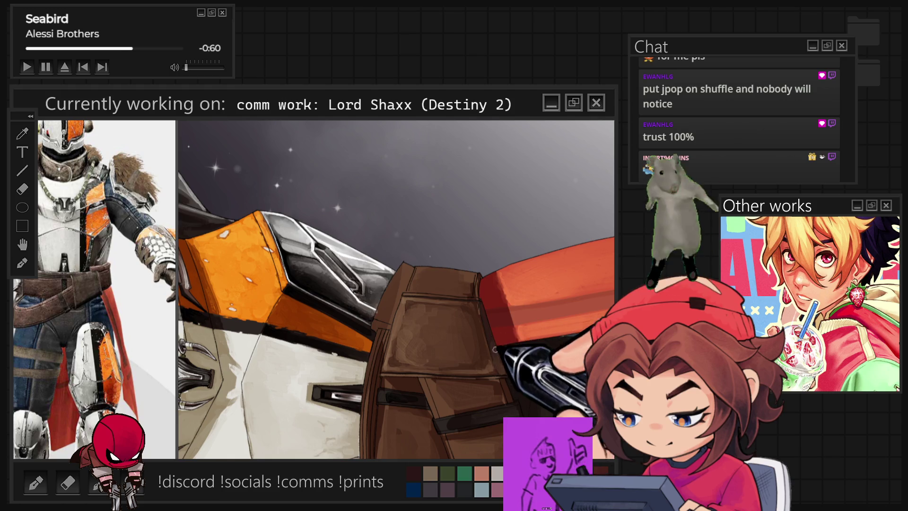
mouse_move(492, 265)
mouse_down()
mouse_move(605, 241)
mouse_move(606, 255)
mouse_up()
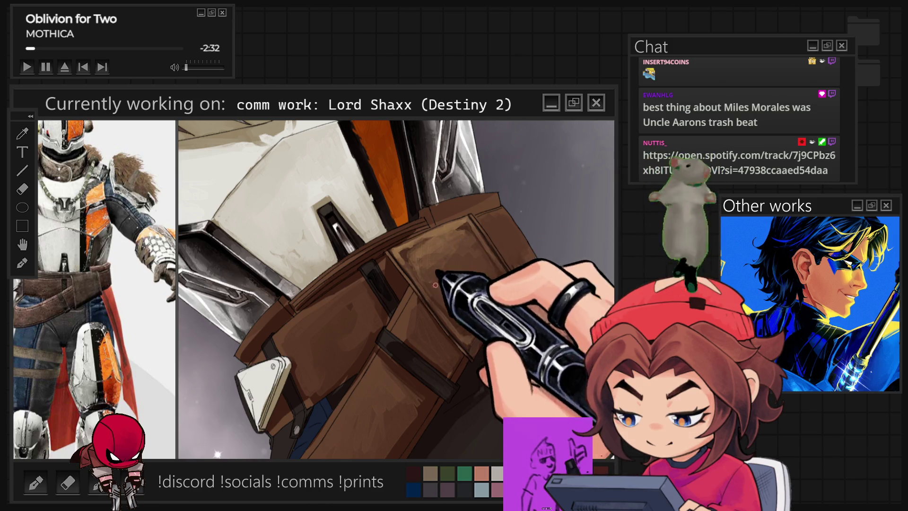
- Straighten the canvas while rendering the belt pouches, then fit the whole artwork in view
key(Escape)
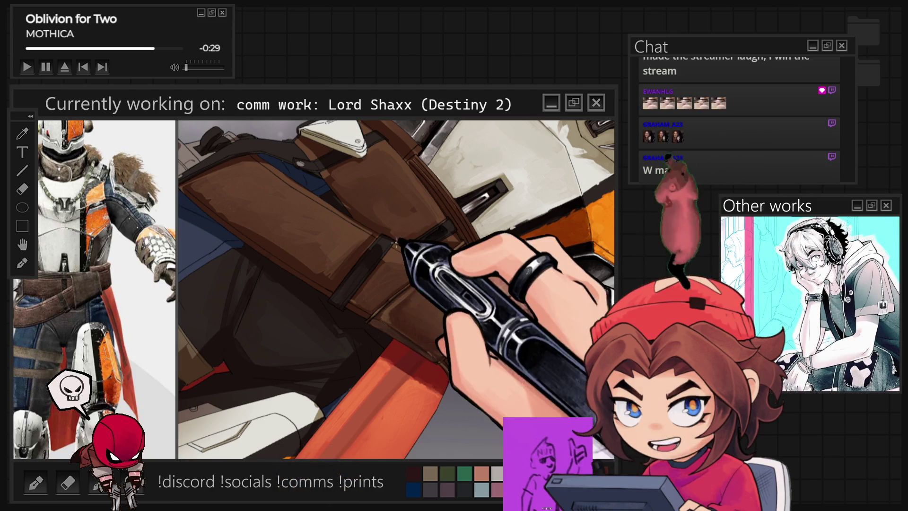
drag(407, 265, 411, 293)
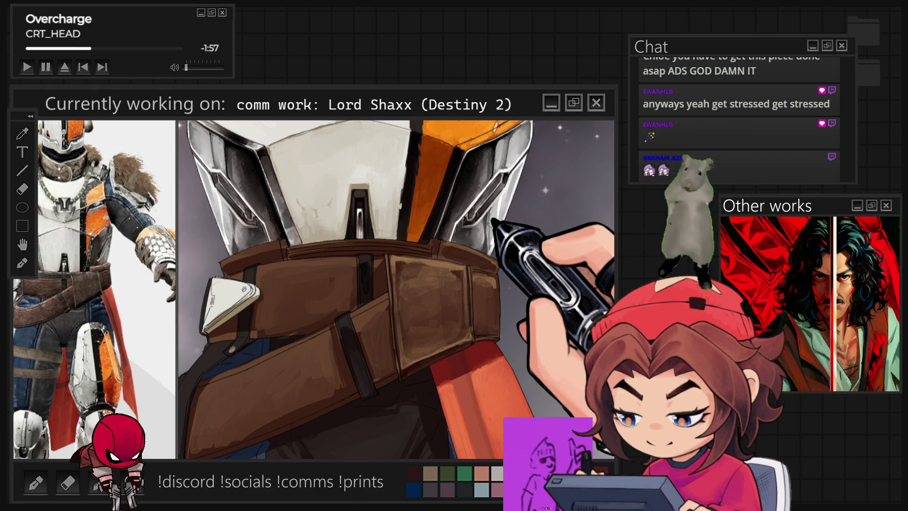
key(ctrl+0)
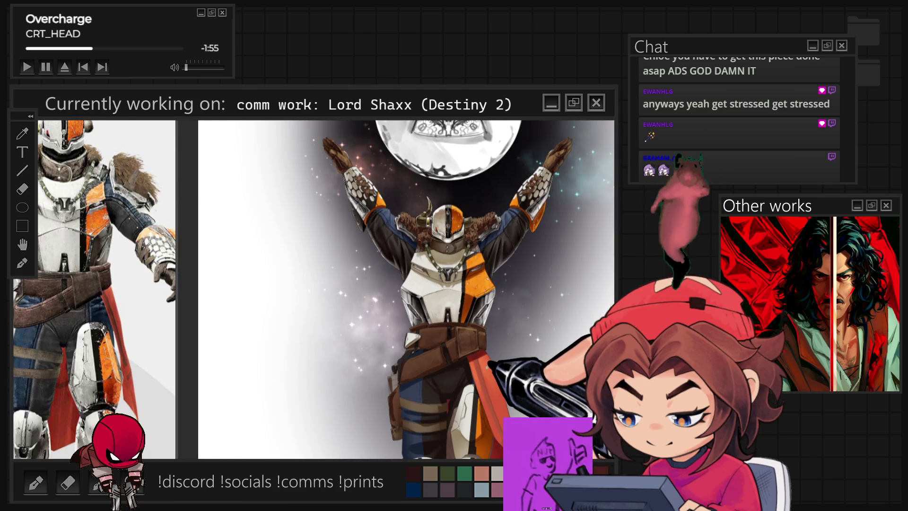
- Zoom in on the armour and belt pouches to keep painting their shading
scroll(456, 354, up, 5)
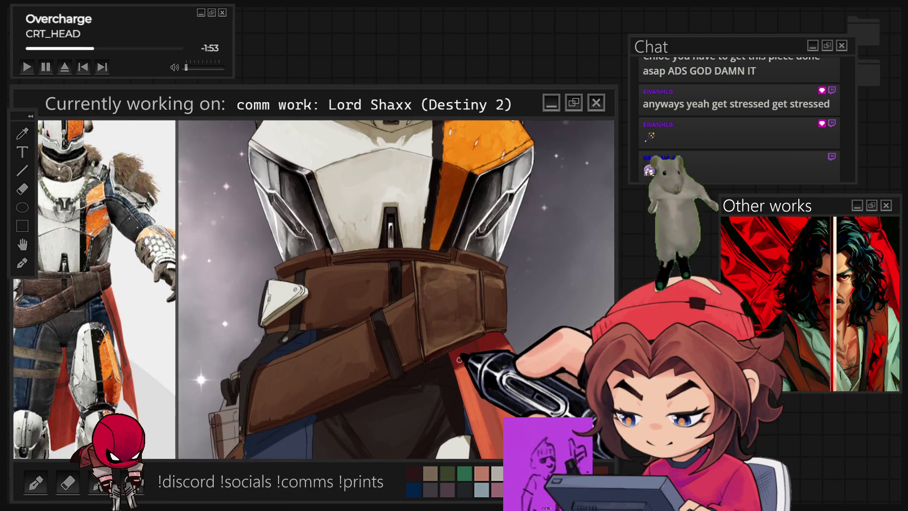
scroll(457, 354, up, 2)
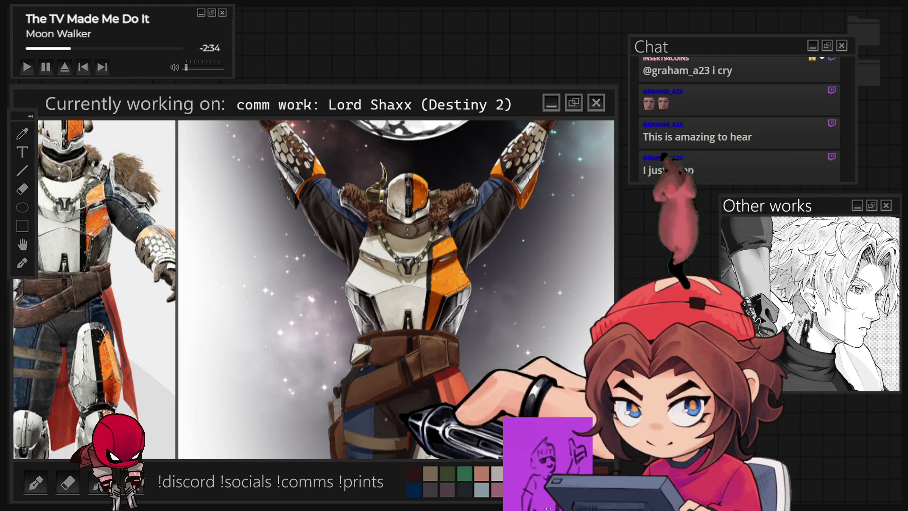
scroll(418, 430, up, 3)
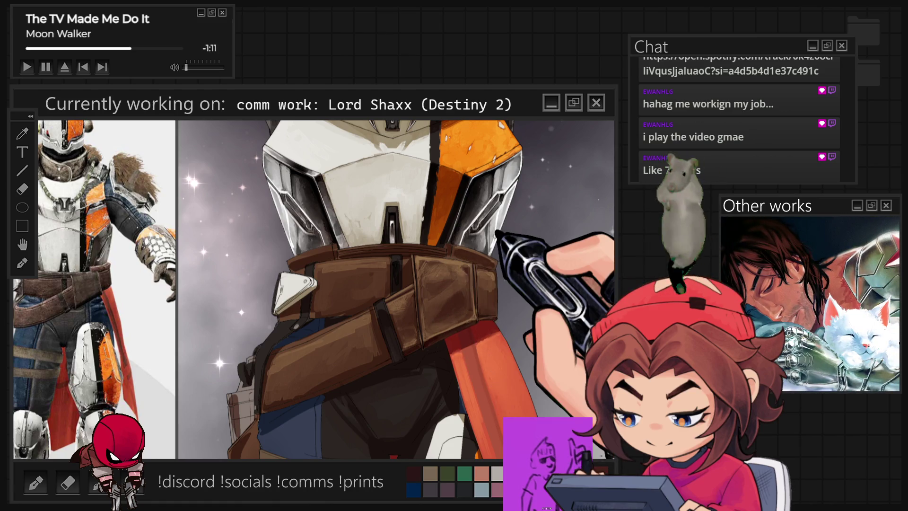
- Fit the whole Lord Shaxx figure in view to check the shaded belt pouches
key(ctrl+0)
- Zoom out to check the figure, then zoom back in on the belt and orange armour
scroll(396, 289, down, 3)
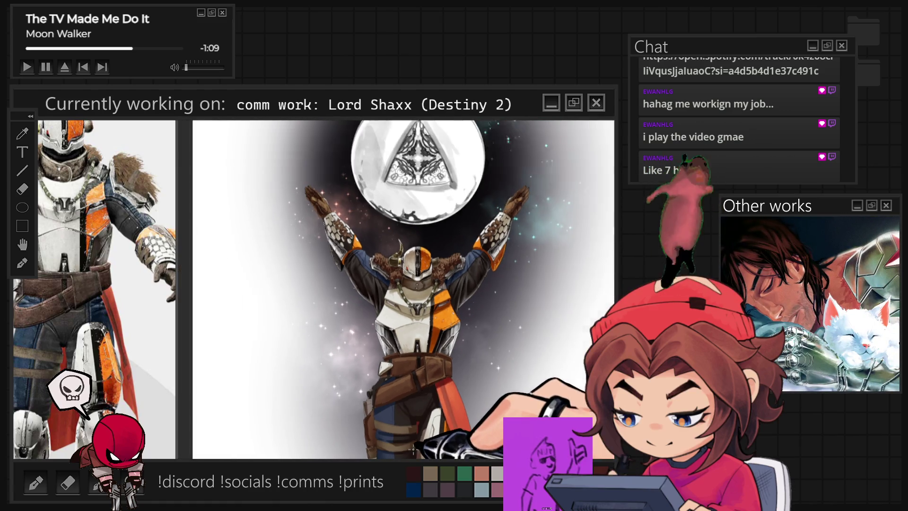
scroll(396, 290, up, 5)
scroll(445, 348, up, 5)
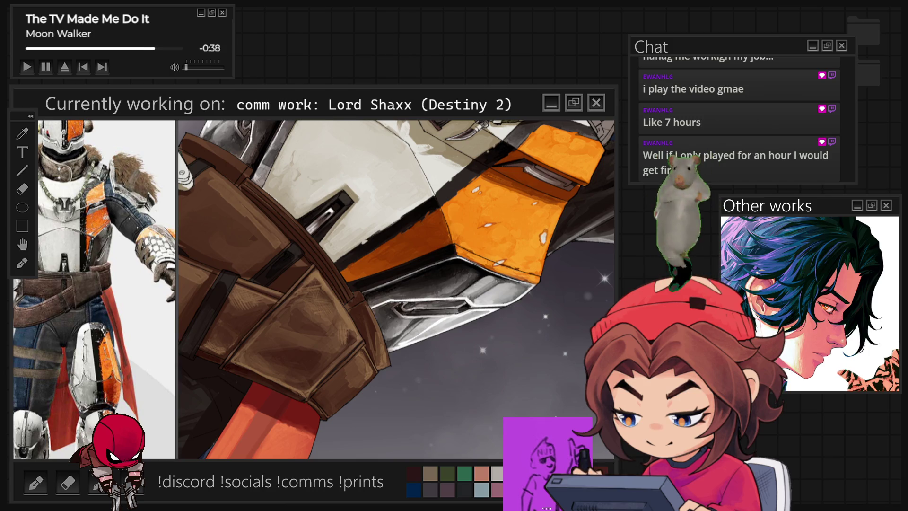
- Paint the central belt pouch flap a lighter textured tan, then view the whole figure
key(Escape)
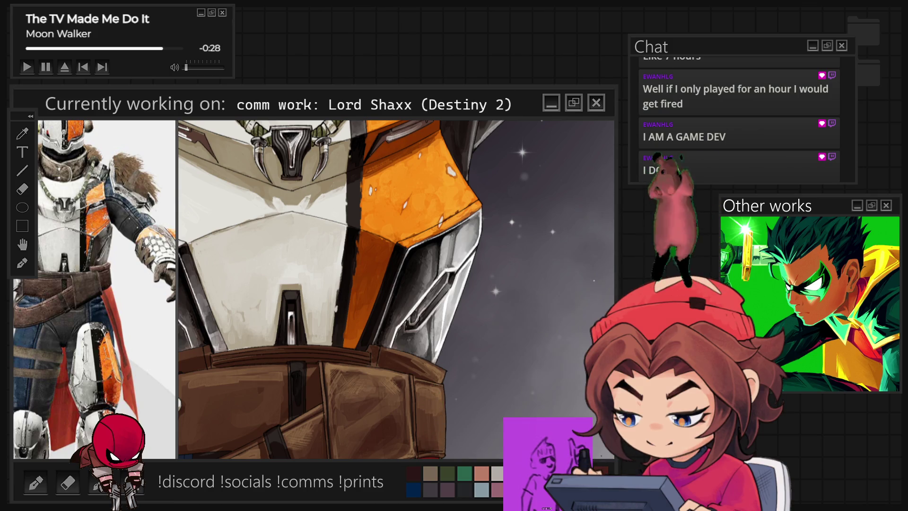
scroll(430, 407, down, 5)
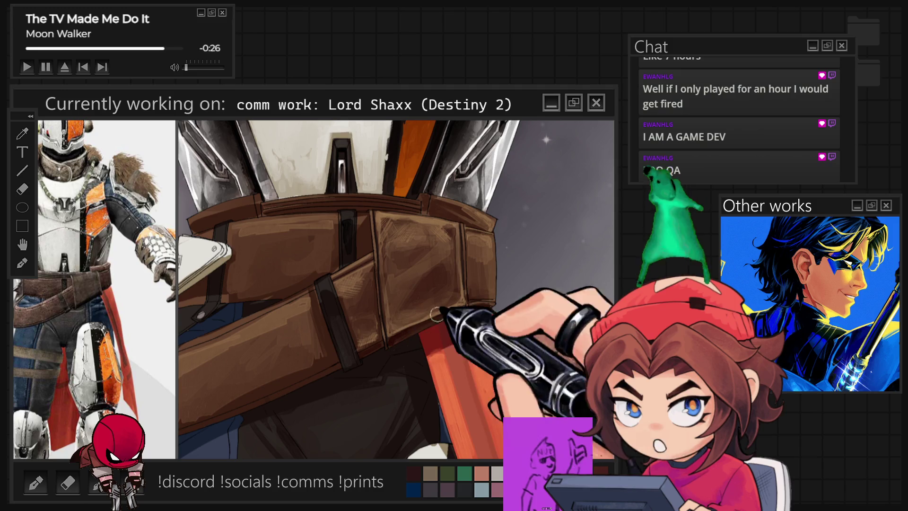
key(minus)
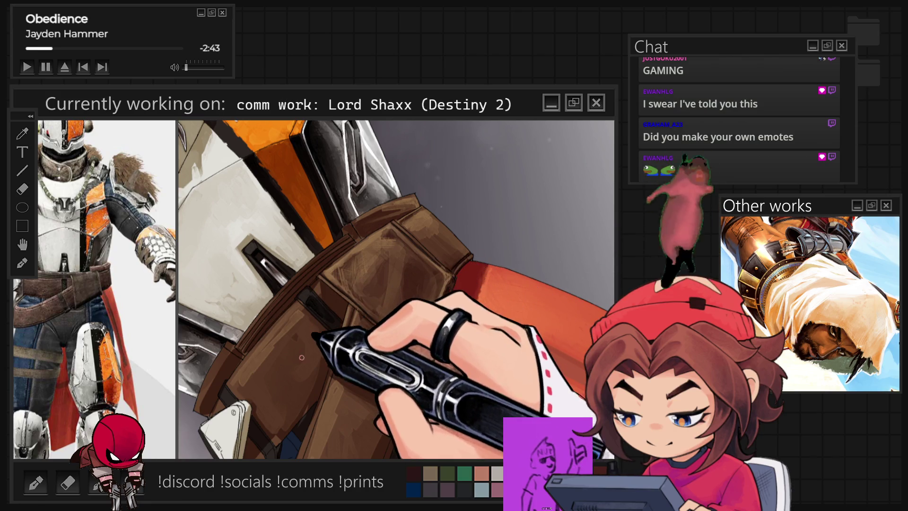
key(5)
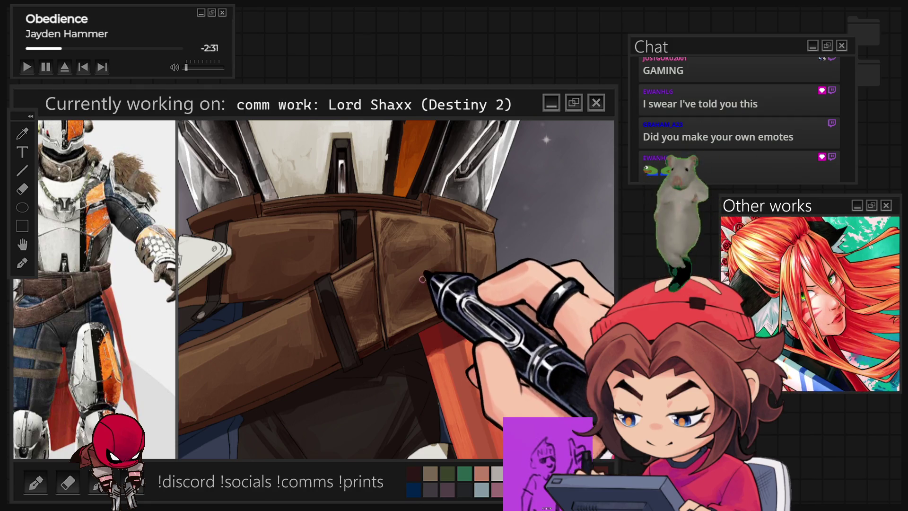
key(ctrl+0)
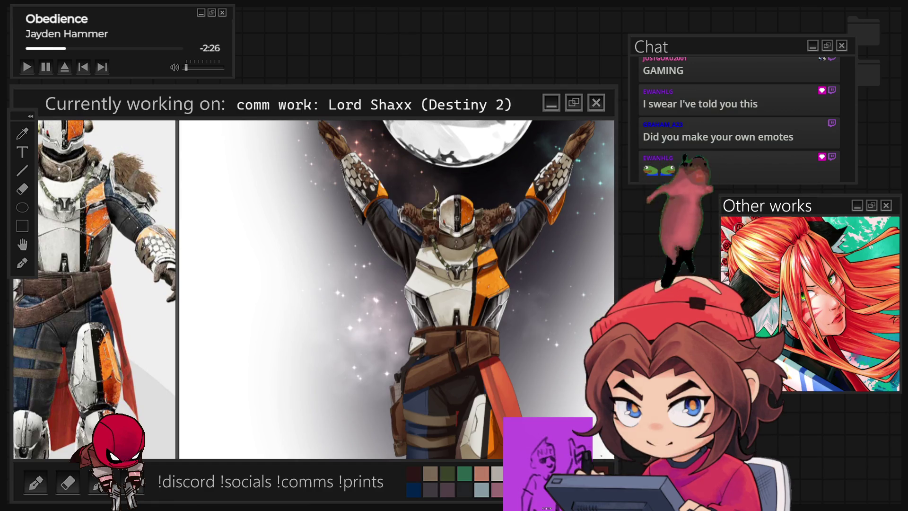
- Hatch brown shading and dark seams into the side pouches, comparing them against the torso
scroll(450, 402, up, 3)
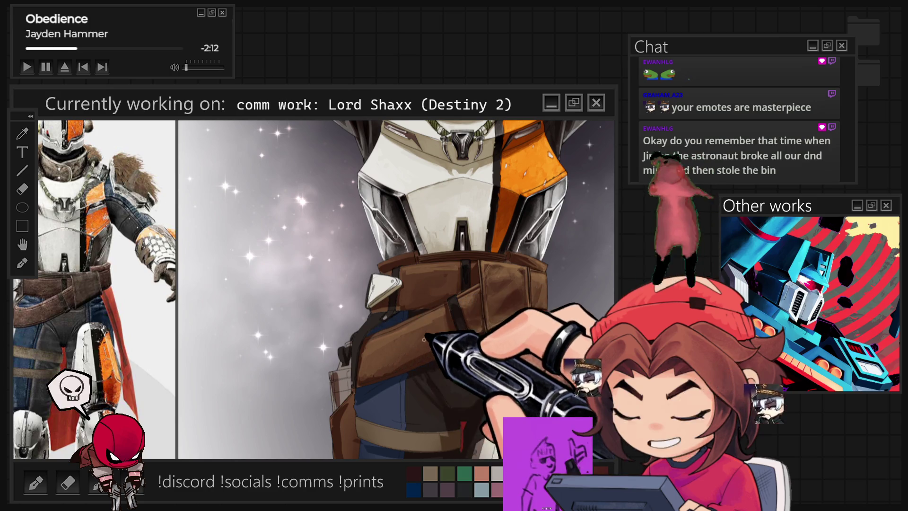
scroll(373, 323, up, 3)
scroll(359, 341, down, 5)
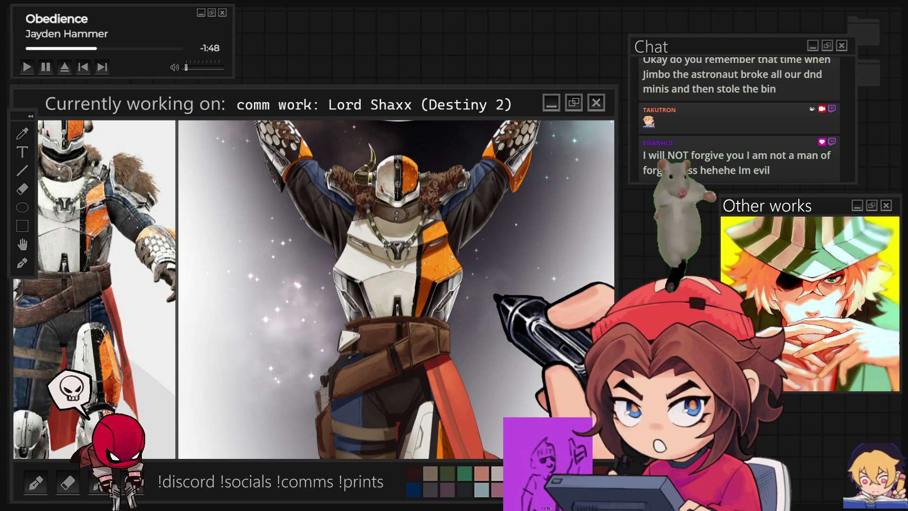
scroll(420, 302, up, 2)
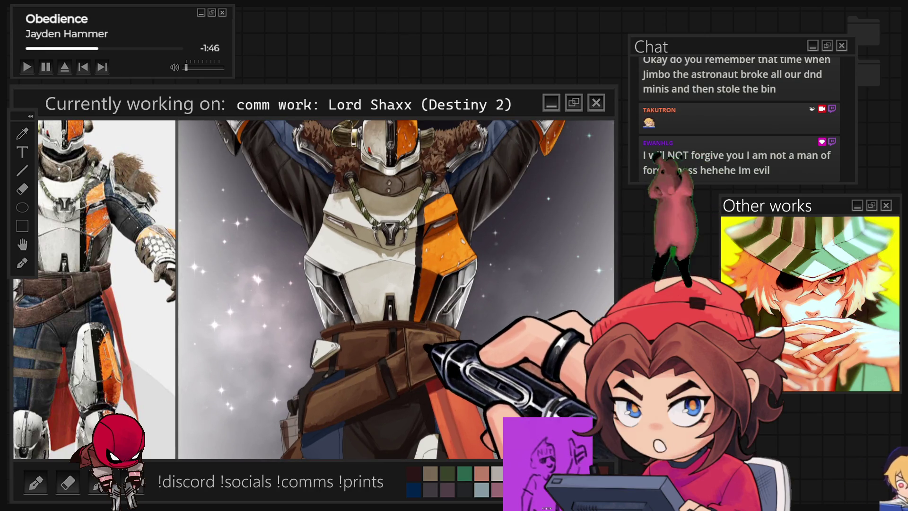
scroll(327, 417, up, 2)
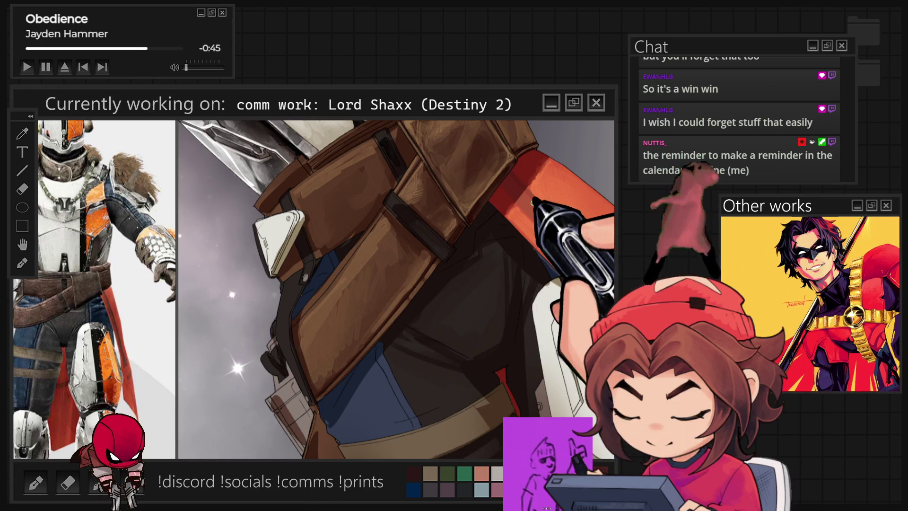
- Paint layered brown leather pouches and tan straps crossing the navy trousers on a rotated canvas
key(5)
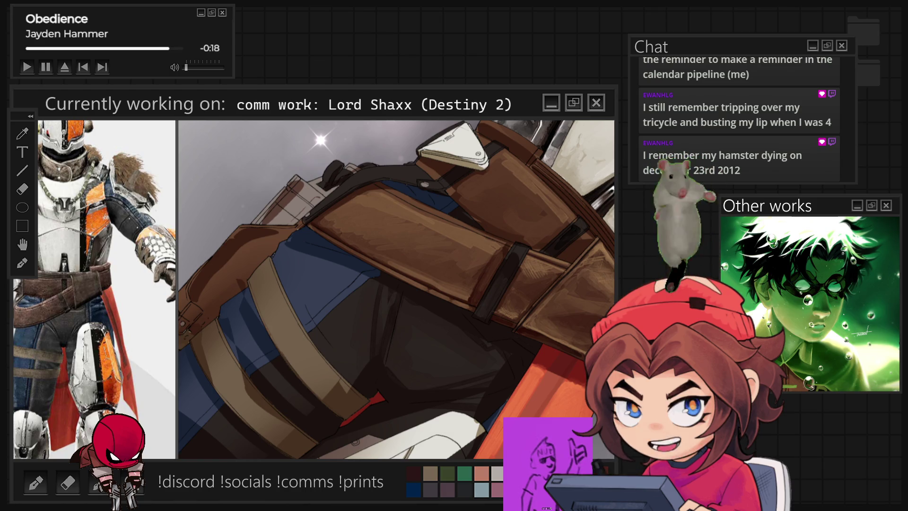
key(ctrl+0)
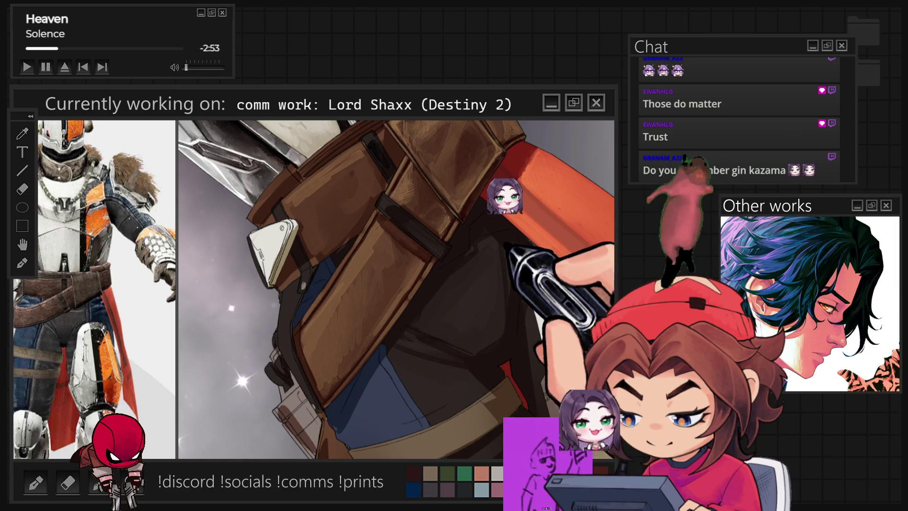
- Paint a dark strap band beneath the white triangular clasp, checking it against the upper torso
key(ctrl+0)
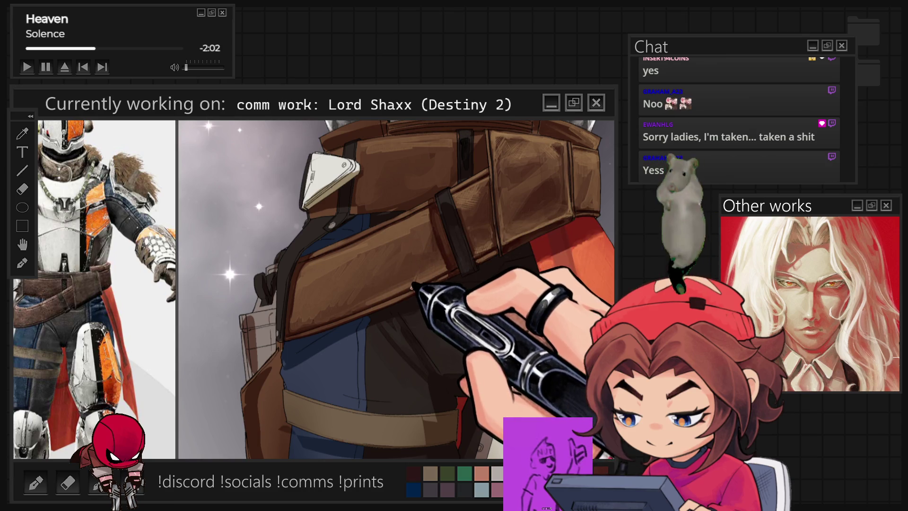
key(ctrl+minus)
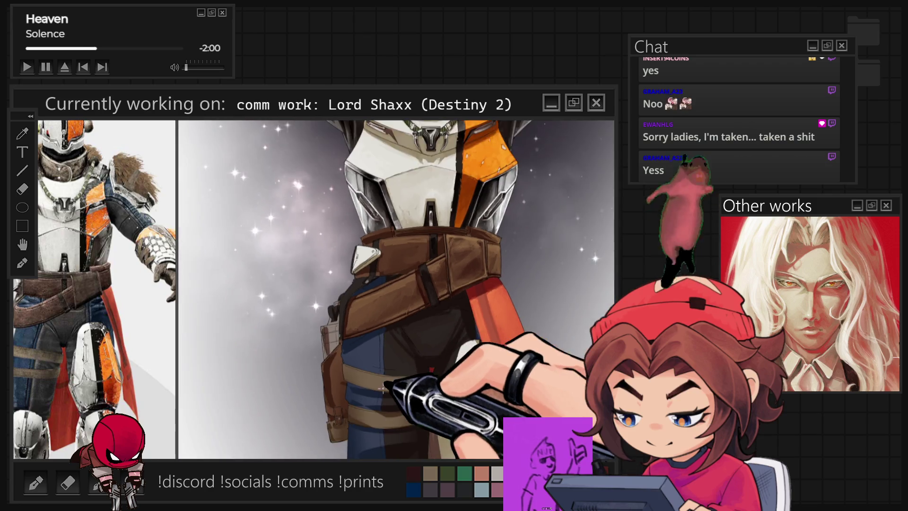
scroll(369, 364, up, 3)
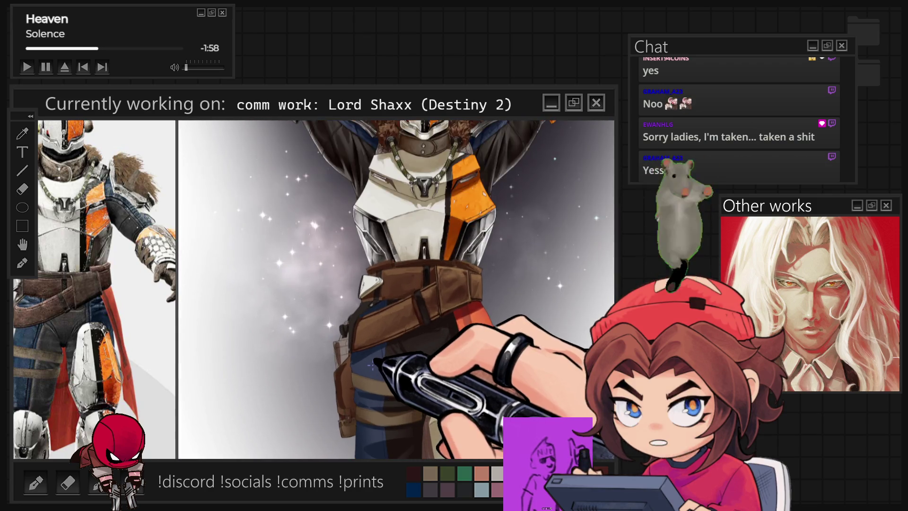
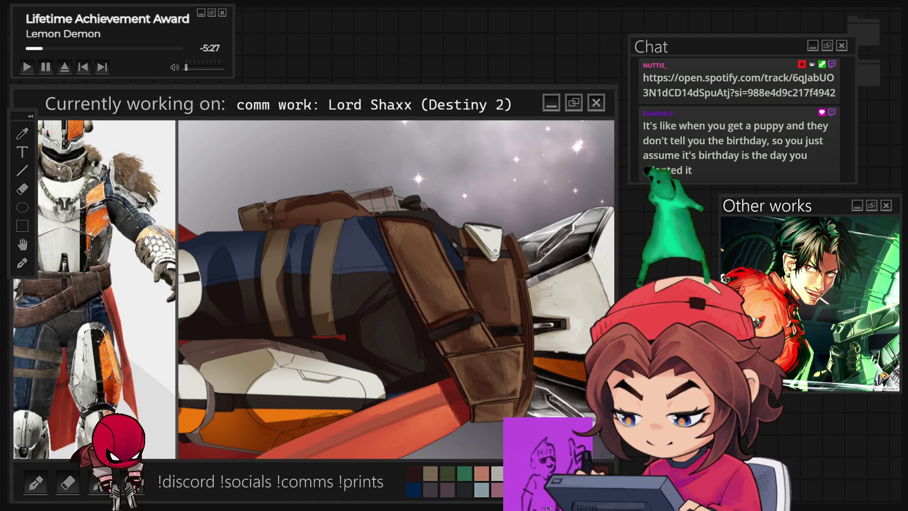
- Zoom out and reset the canvas rotation so the Lord Shaxx figure stands upright
scroll(510, 311, down, 3)
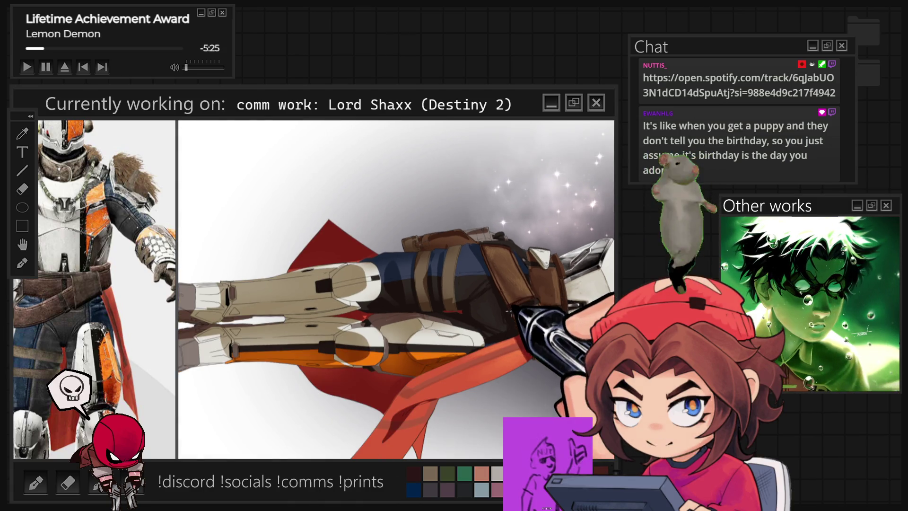
key(5)
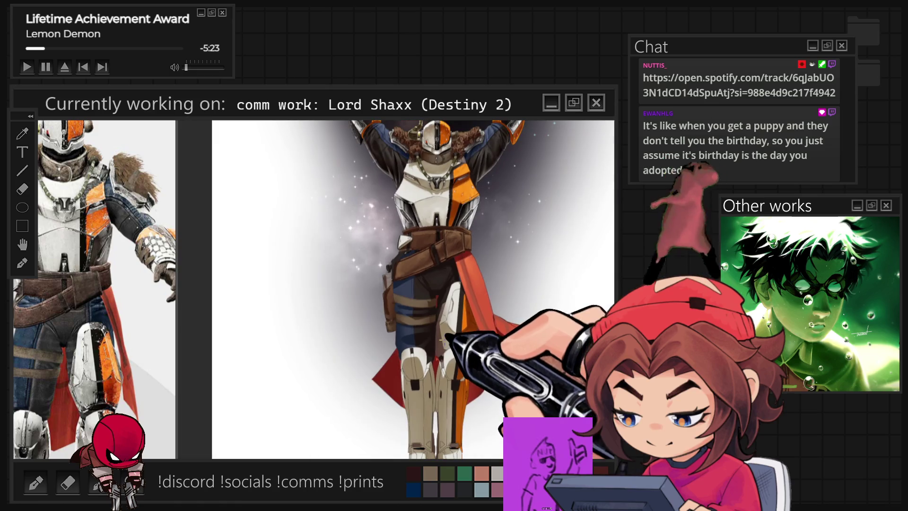
scroll(422, 270, up, 6)
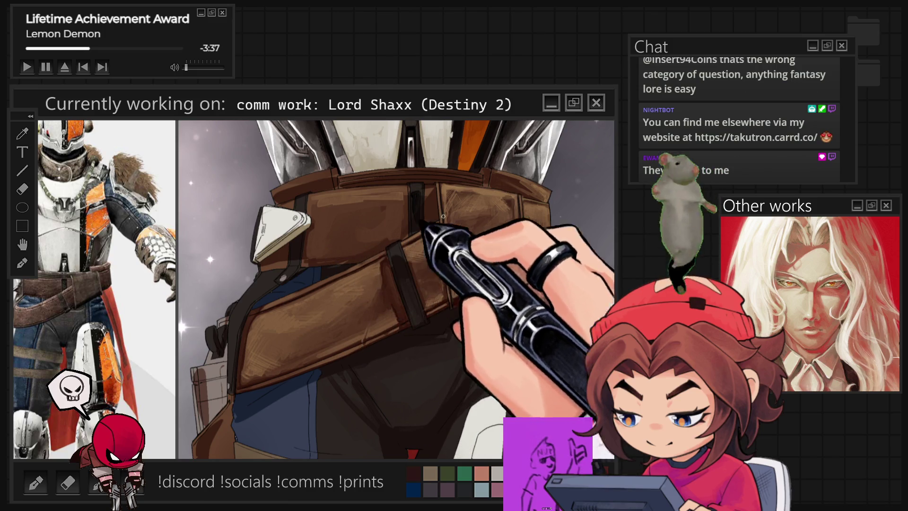
- Tilt the canvas view to paint the belt pouch comfortably
key(r)
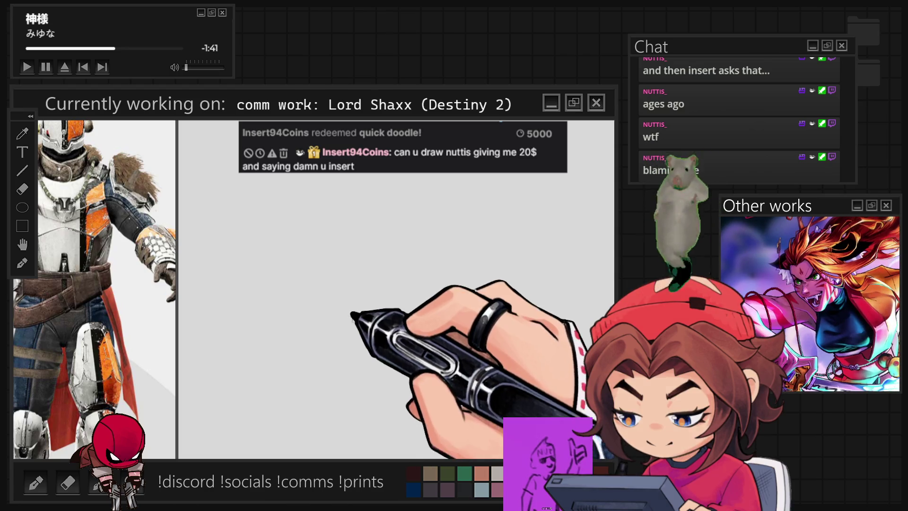
- Sketch a faint gray head circle mid-canvas and trace over its outline once more
drag(331, 326, 326, 331)
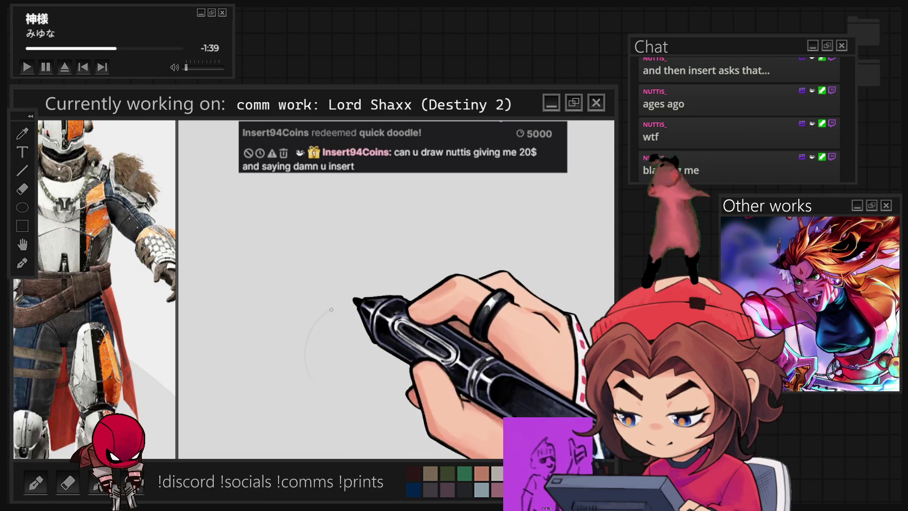
mouse_move(327, 393)
mouse_down()
mouse_move(379, 301)
mouse_move(396, 324)
mouse_up()
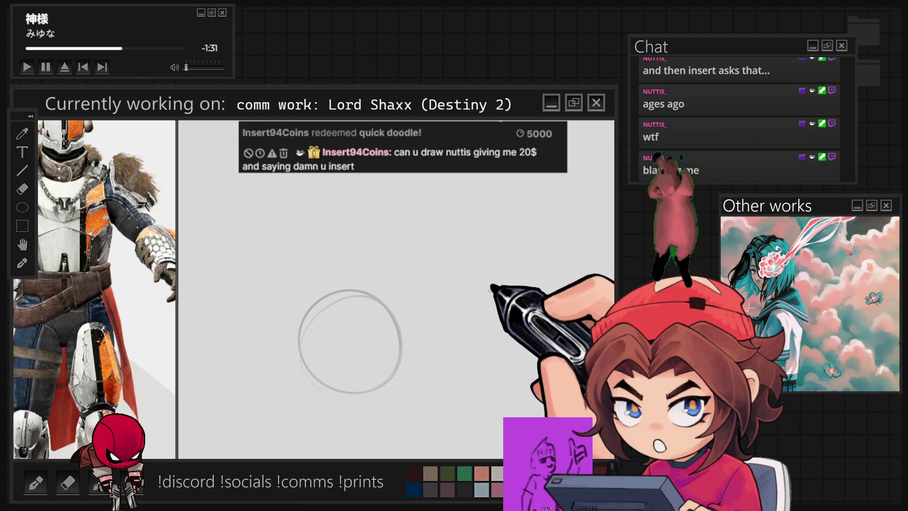
scroll(350, 313, down, 3)
scroll(368, 374, up, 2)
scroll(361, 355, up, 1)
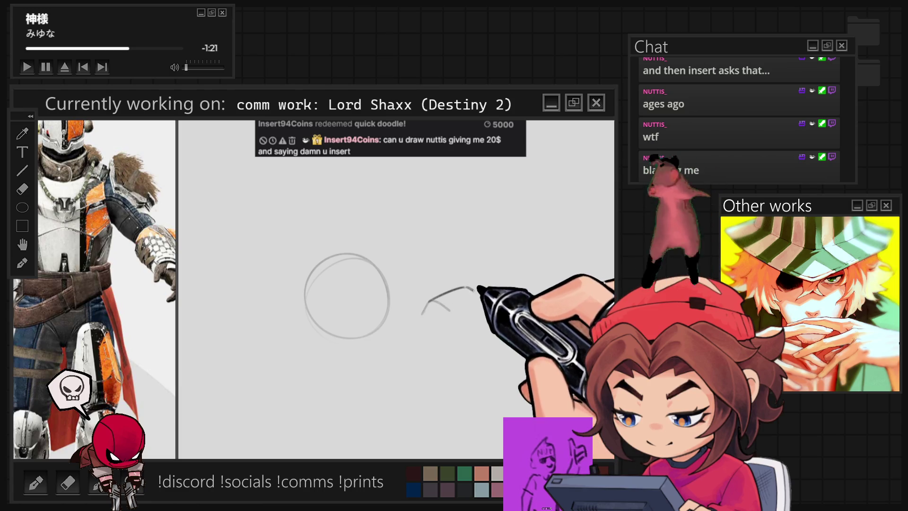
- Replace the hook stroke right of the head with a new angular stroke
drag(476, 291, 457, 304)
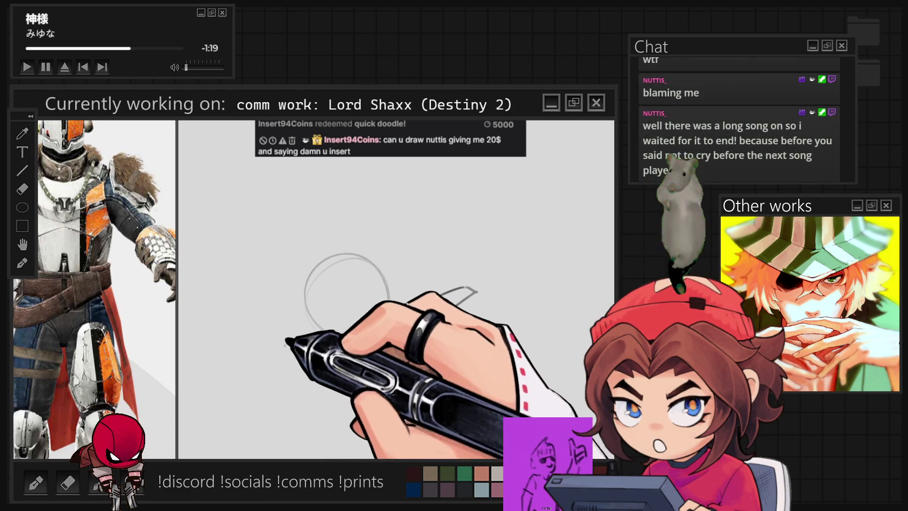
key(ctrl+z)
key(ctrl+z)
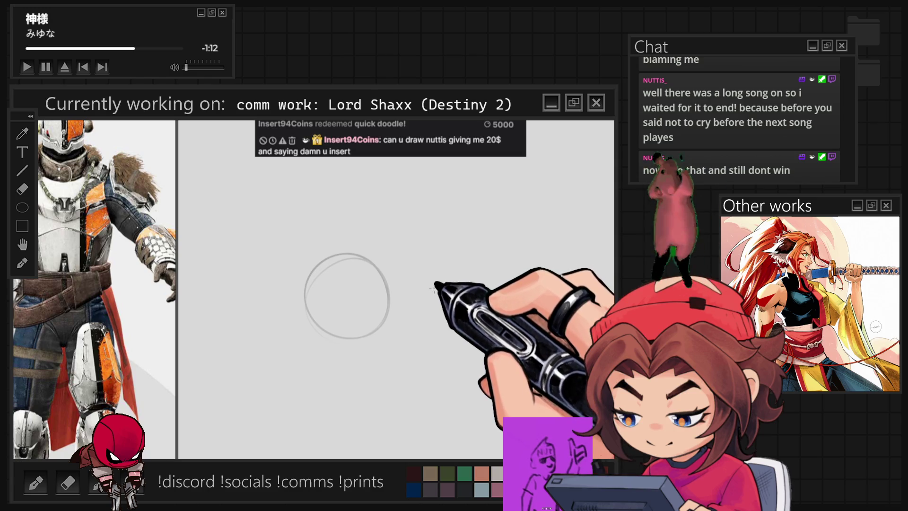
mouse_move(434, 298)
mouse_down()
mouse_move(456, 312)
mouse_move(480, 286)
mouse_move(449, 292)
mouse_move(476, 300)
mouse_up()
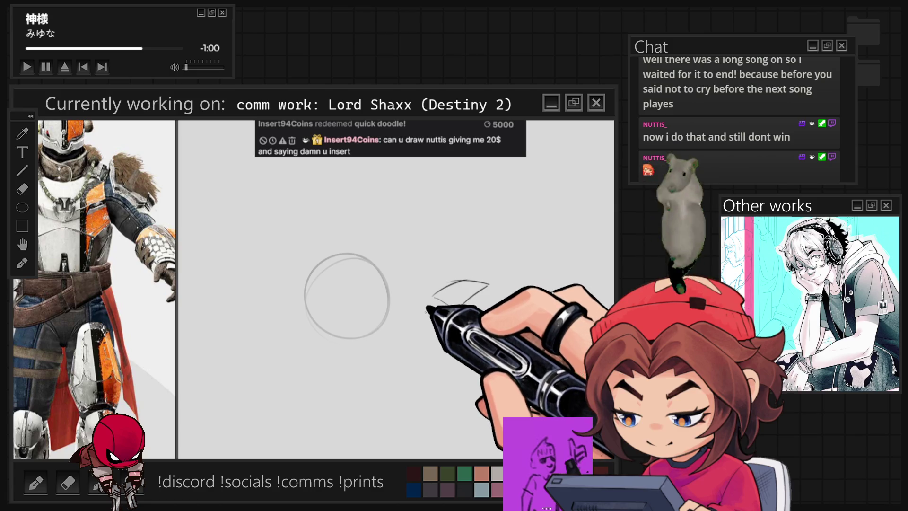
- Add face guide strokes and a jaw line, then select the head sketch to resize it
drag(429, 291, 426, 305)
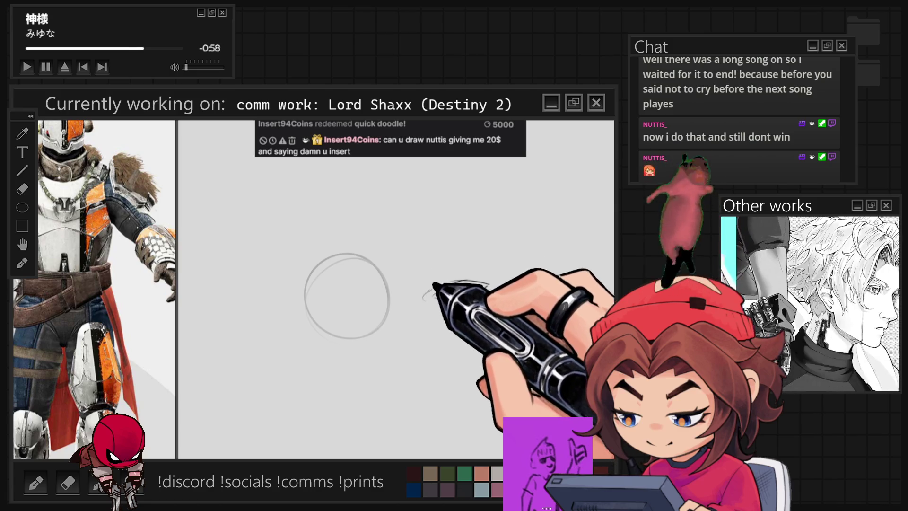
drag(364, 284, 348, 339)
mouse_move(306, 309)
mouse_down()
mouse_move(310, 331)
mouse_move(352, 352)
mouse_up()
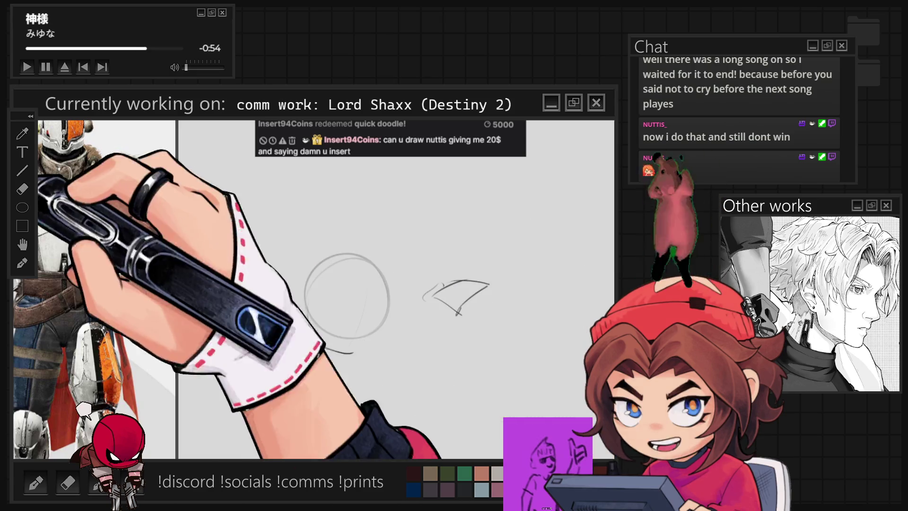
mouse_move(326, 226)
mouse_down()
mouse_move(346, 390)
mouse_move(382, 231)
mouse_move(424, 210)
mouse_up()
key(ctrl+t)
- Nudge the resized head slightly right and down, confirm it, and clear the selection
drag(349, 303, 355, 316)
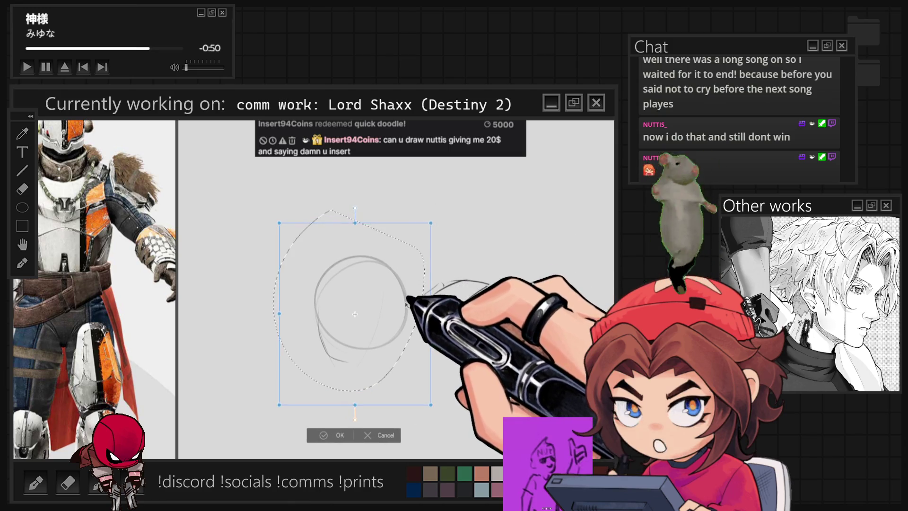
click(333, 435)
key(ctrl+d)
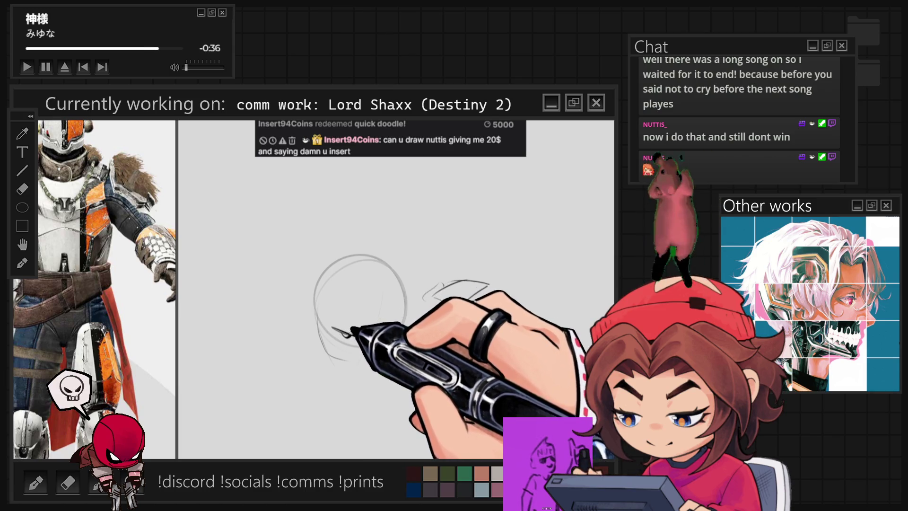
- Draw two angry eyes in the head and start spiky hair along its top and left
drag(343, 331, 360, 335)
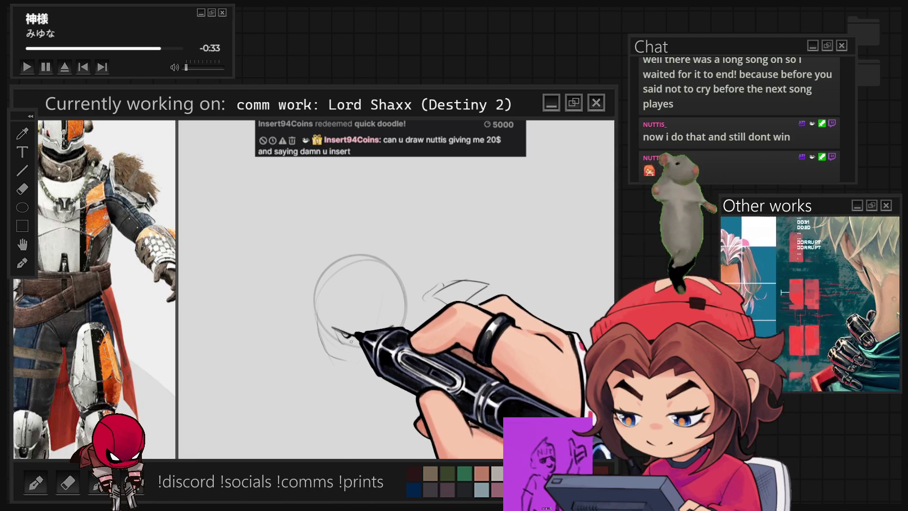
drag(376, 337, 384, 341)
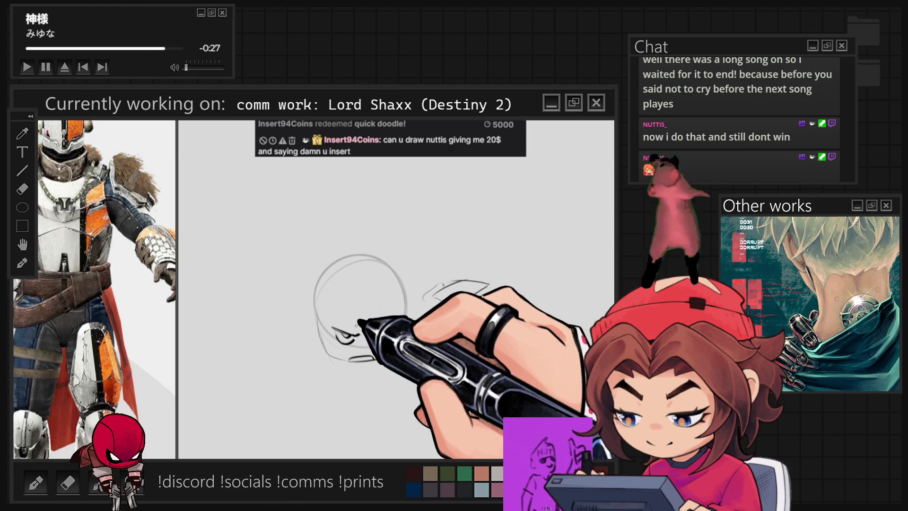
drag(333, 321, 354, 317)
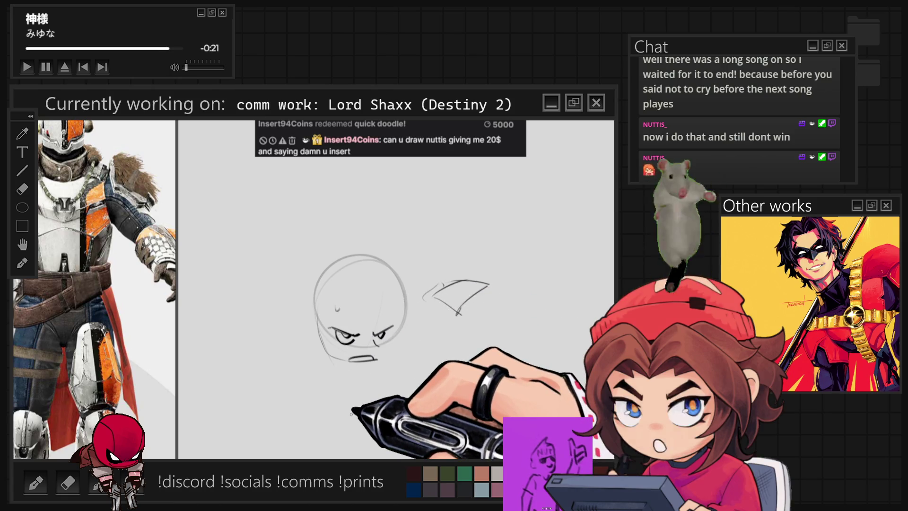
mouse_move(321, 261)
mouse_down()
mouse_move(391, 239)
mouse_move(419, 273)
mouse_up()
mouse_move(314, 260)
mouse_down()
mouse_move(304, 273)
mouse_move(309, 321)
mouse_move(316, 337)
mouse_move(359, 359)
mouse_move(344, 300)
mouse_move(381, 285)
mouse_up()
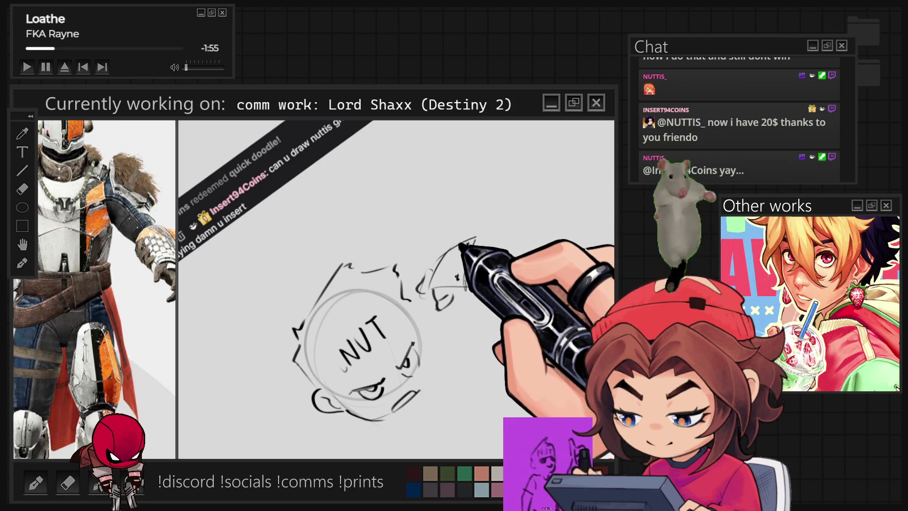
- Write 20 on the bill, shade the middle of the face grey, and reset canvas rotation
mouse_move(436, 268)
mouse_down()
mouse_move(443, 273)
mouse_move(452, 259)
mouse_move(467, 266)
mouse_move(465, 289)
mouse_up()
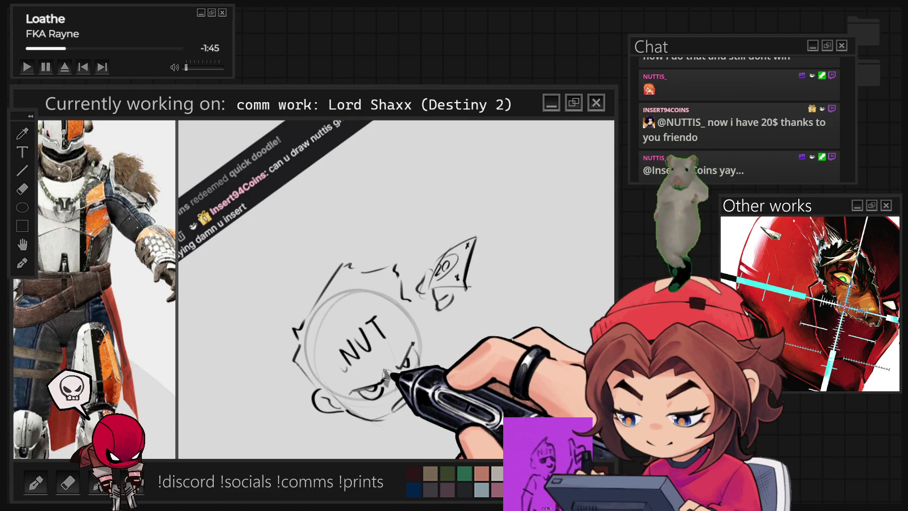
drag(387, 375, 397, 376)
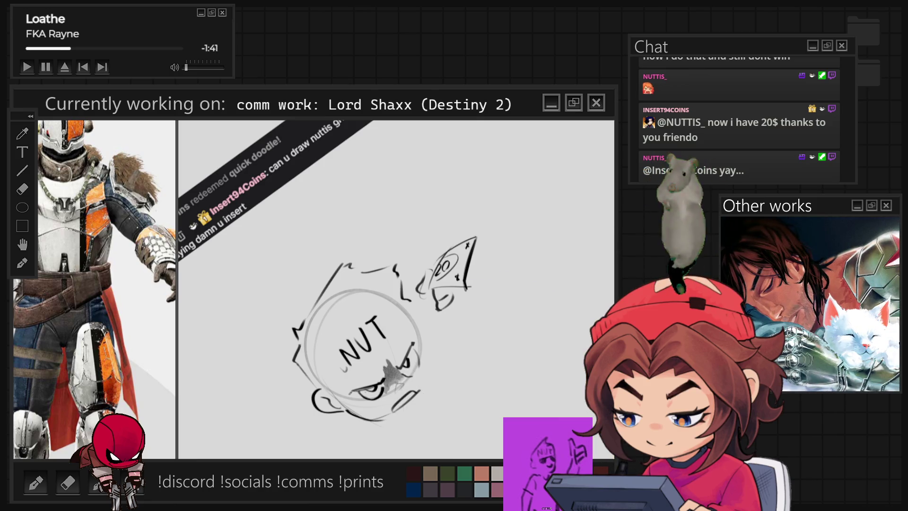
key(Escape)
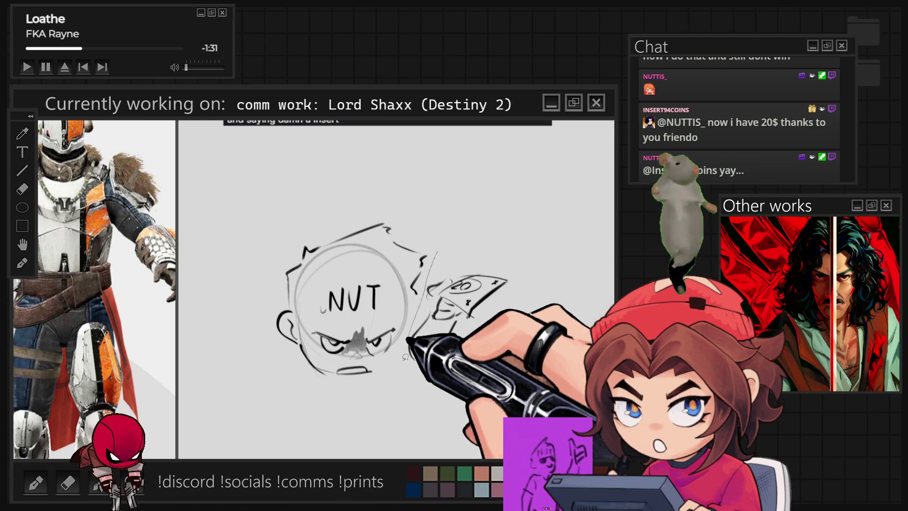
- Move the hand holding the $20 bill further to the right
drag(494, 193, 434, 257)
key(ctrl+t)
drag(482, 341, 511, 347)
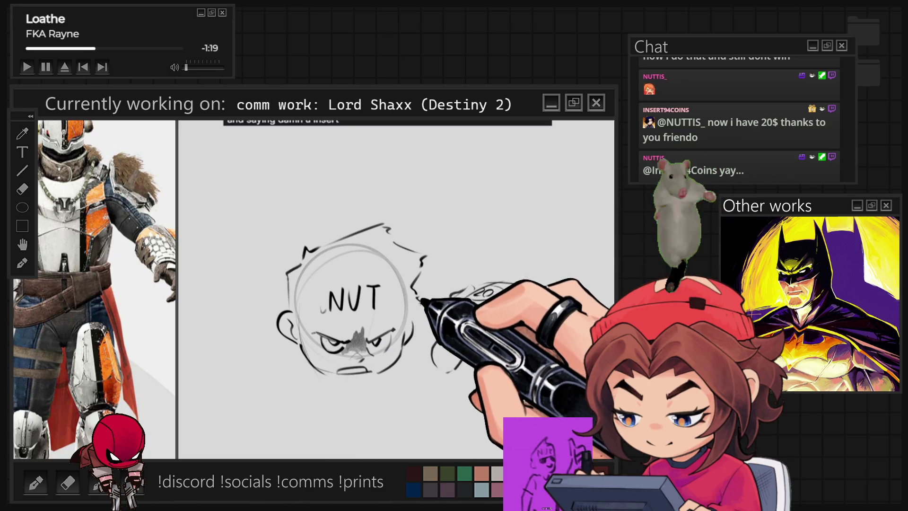
- Sketch the shoulder curve and lower-left torso outline below the head
mouse_move(276, 420)
mouse_down()
mouse_move(301, 403)
mouse_move(327, 434)
mouse_move(343, 412)
mouse_up()
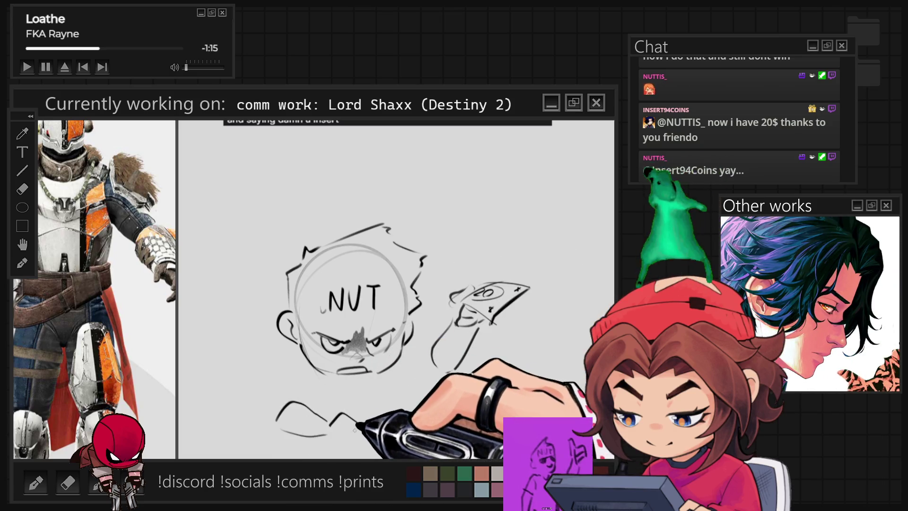
drag(297, 378, 277, 418)
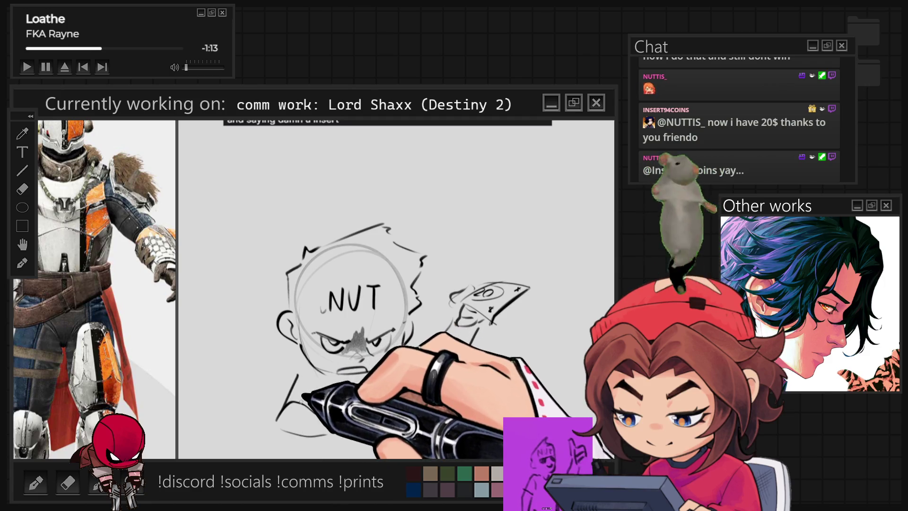
drag(284, 383, 273, 405)
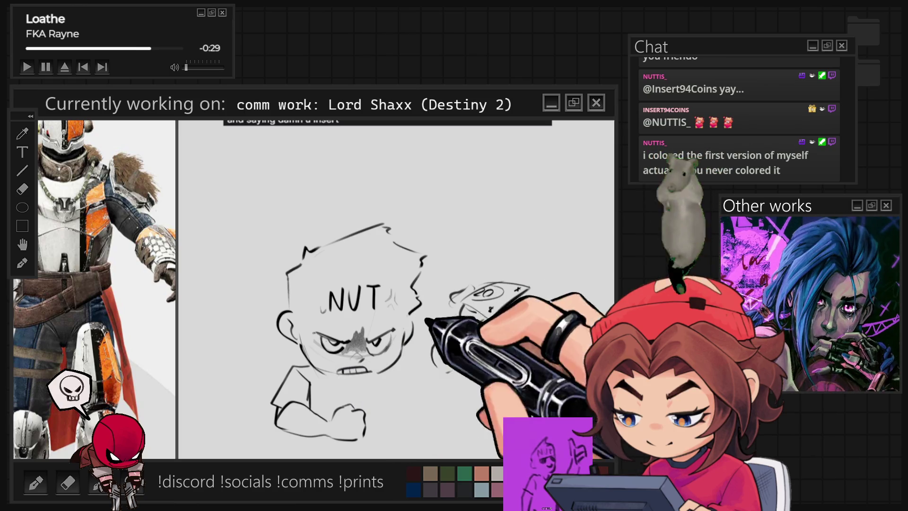
- Draw the clenched fist, touch up the mouth, and sketch a bill marked 20 in the hand
drag(458, 318, 477, 326)
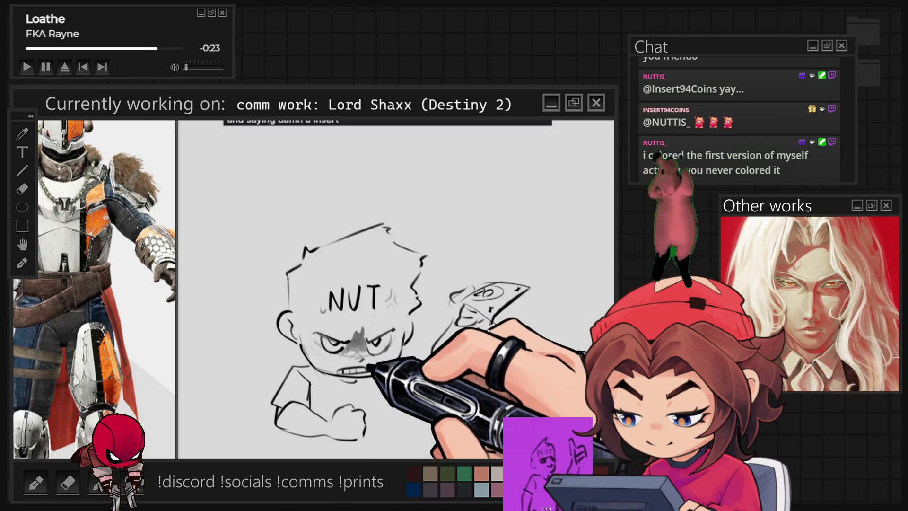
drag(321, 350, 305, 371)
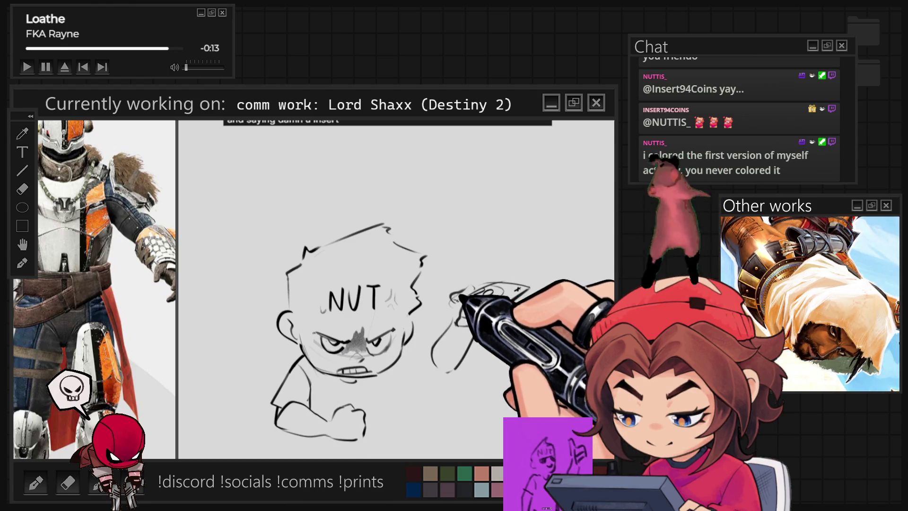
drag(473, 286, 528, 287)
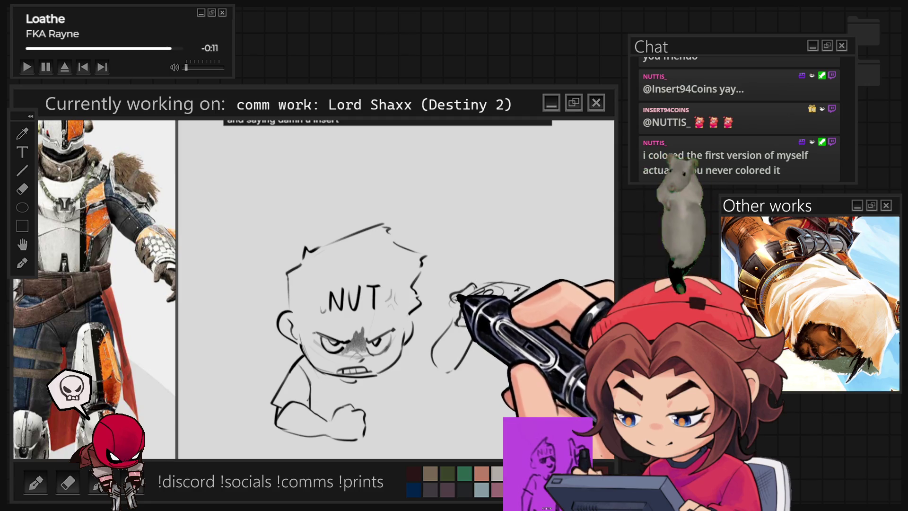
drag(472, 302, 493, 324)
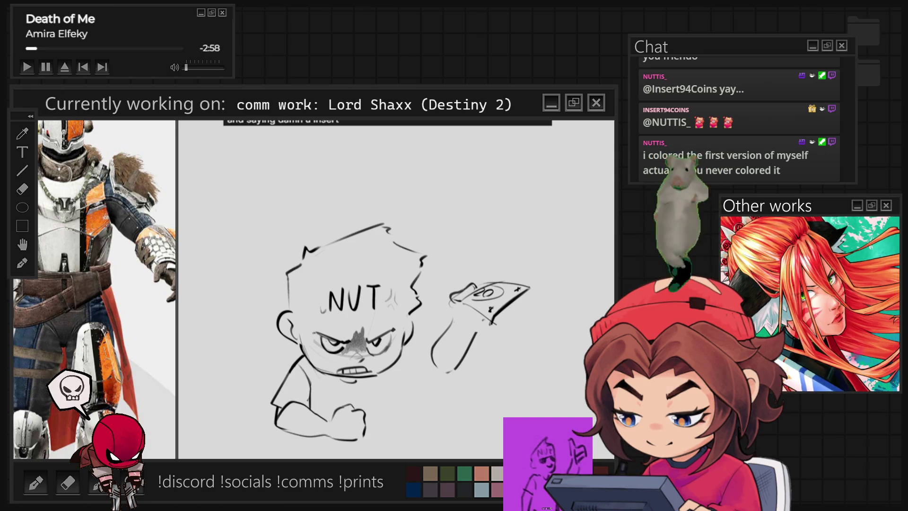
- Extend and close the arm under the bill, then begin a table edge left of the elbow
drag(433, 362, 447, 372)
drag(475, 334, 455, 369)
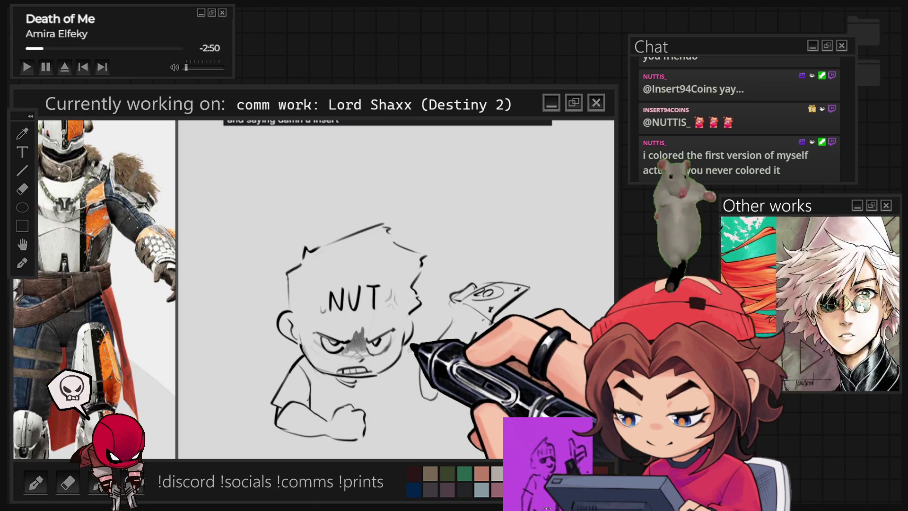
drag(393, 376, 401, 431)
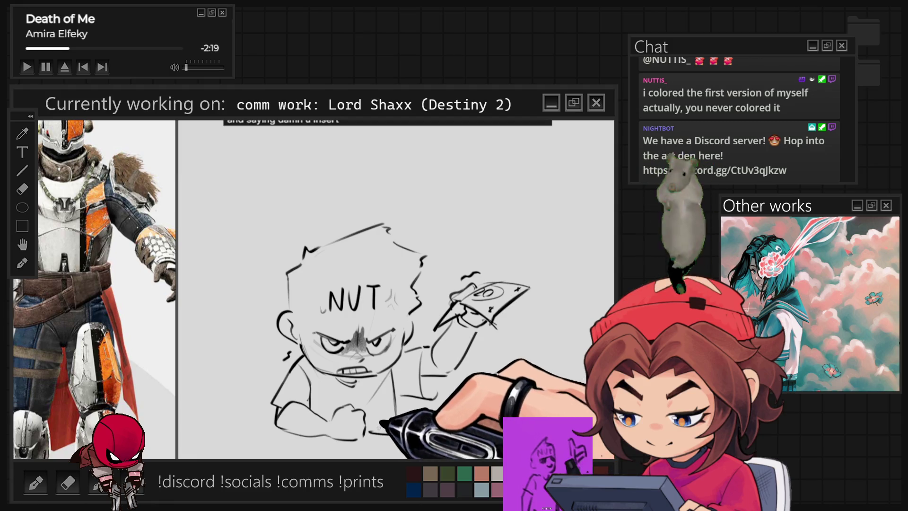
drag(274, 426, 231, 425)
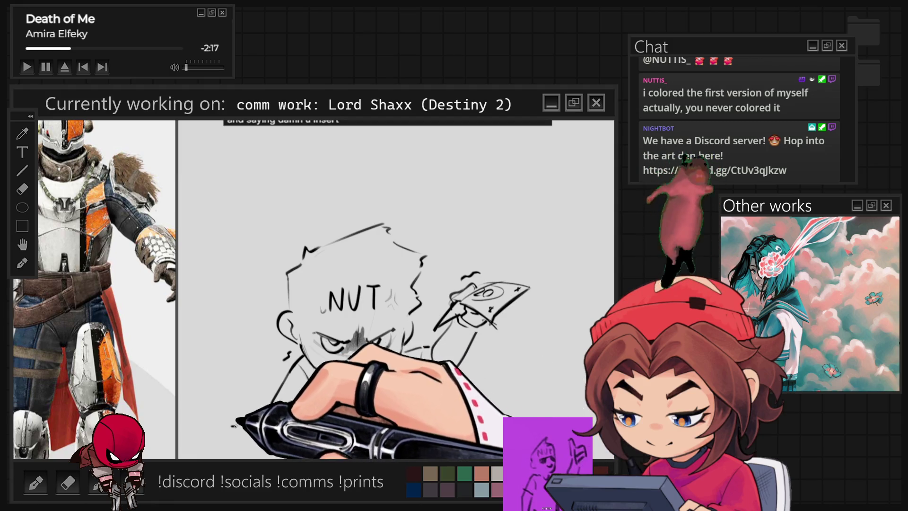
- Extend the table edge past the fist and draw an upper-right oval bubble with a two-line tail
drag(372, 433, 468, 421)
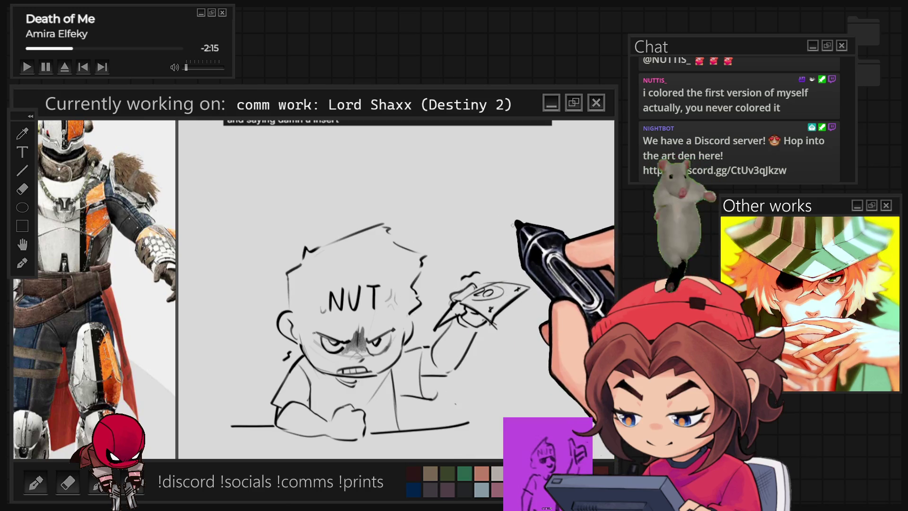
drag(454, 222, 466, 229)
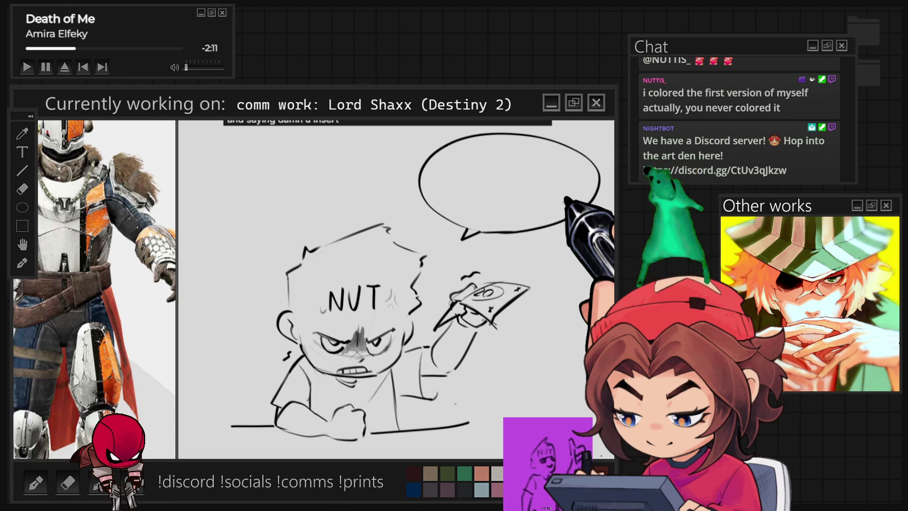
mouse_move(449, 219)
mouse_down()
mouse_move(439, 178)
mouse_move(461, 144)
mouse_move(559, 140)
mouse_up()
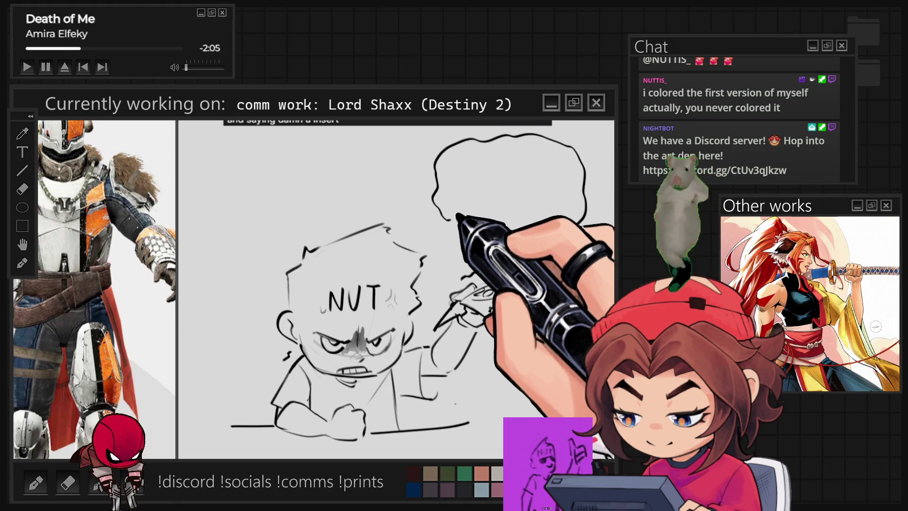
drag(462, 223, 447, 240)
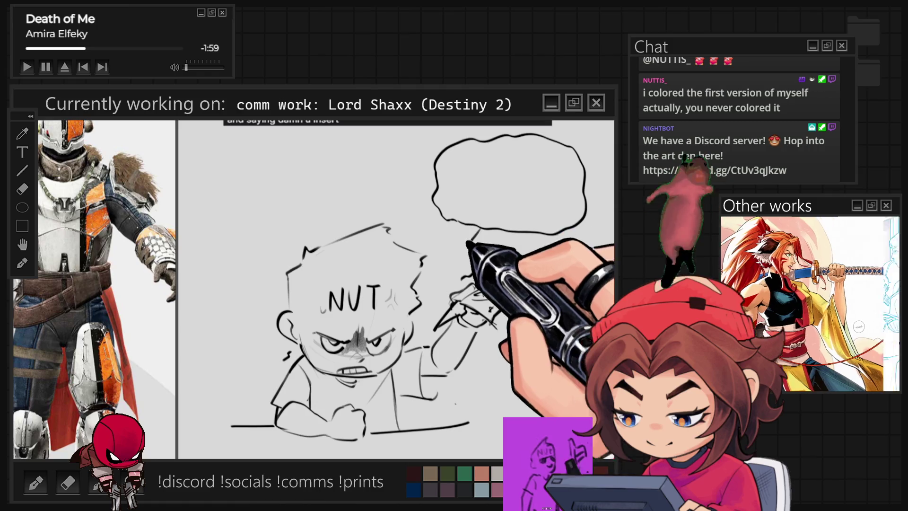
drag(447, 268, 491, 231)
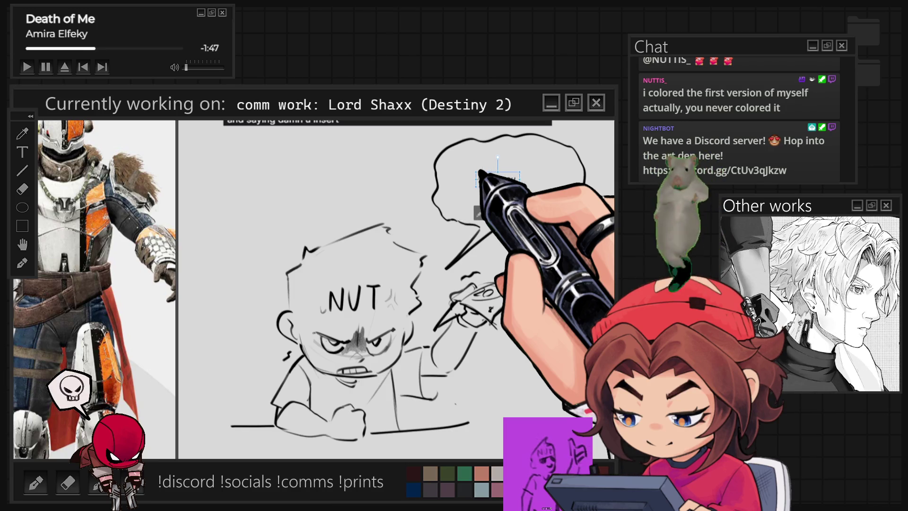
- Finish 'DAMN YOU INSERT...', wrap it onto two lines, centre it in the bubble, and commit
text(T.)
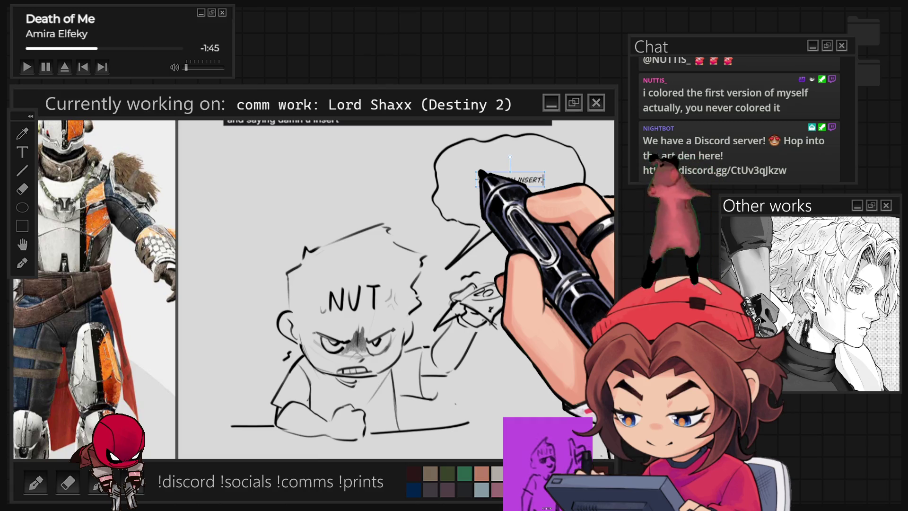
drag(511, 186, 515, 198)
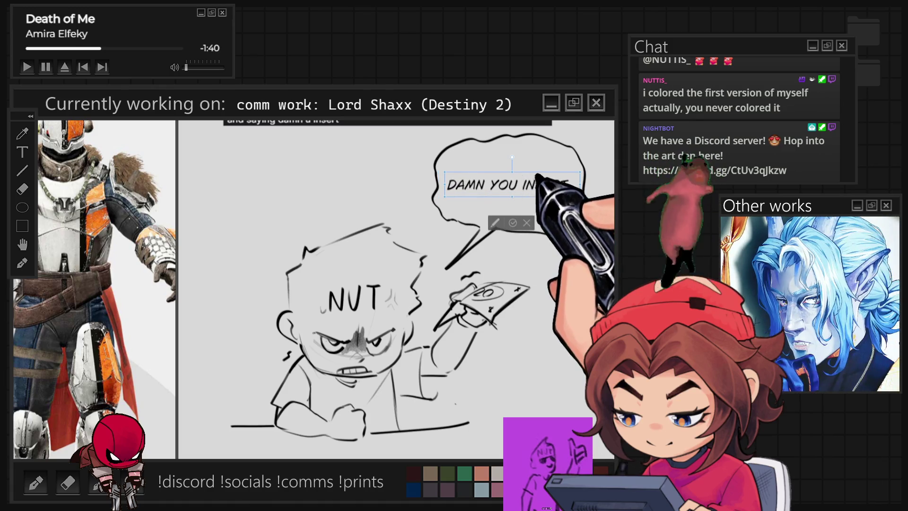
drag(585, 186, 522, 177)
drag(468, 238, 498, 227)
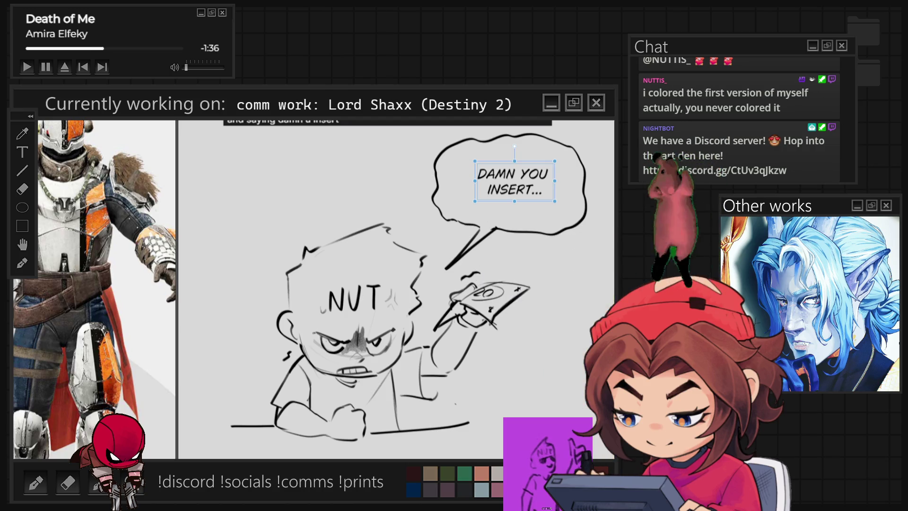
key(Escape)
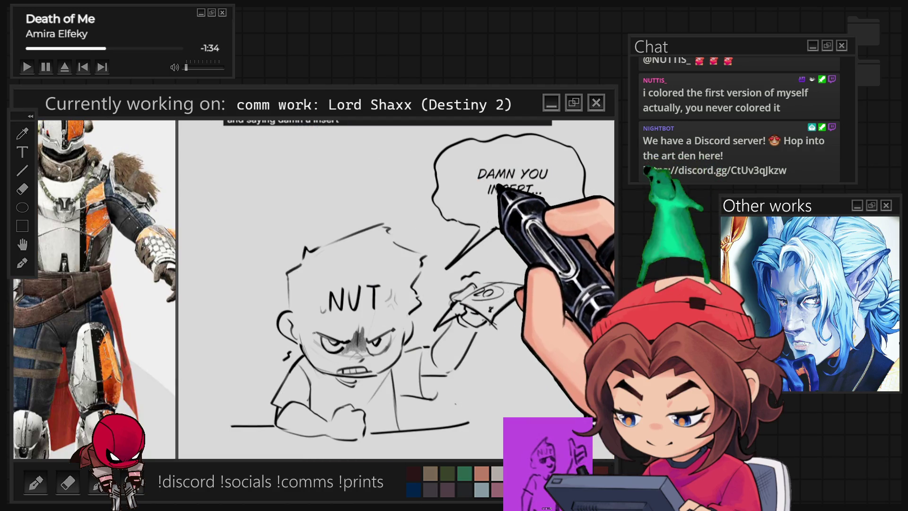